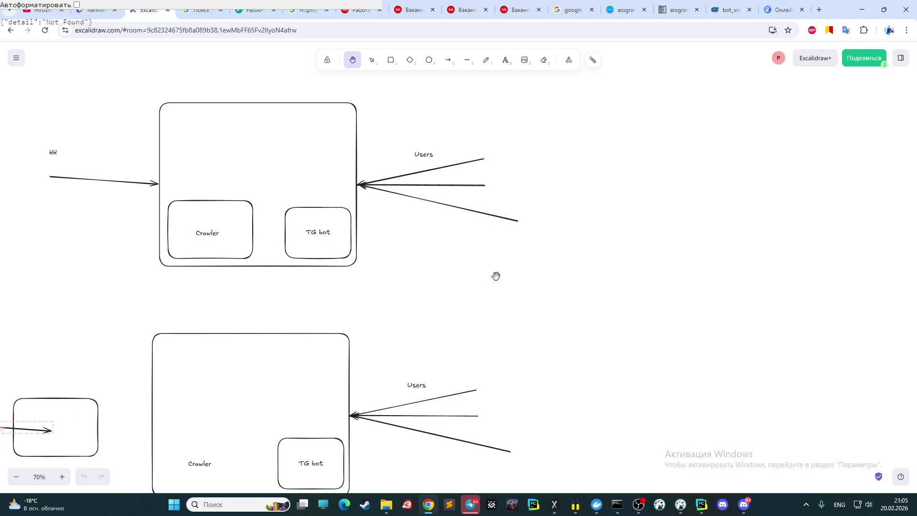
- Pan across the board and zoom out three steps so both diagrams fit in view
mouse_move(394, 252)
mouse_down()
mouse_move(560, 186)
mouse_move(575, 225)
mouse_up()
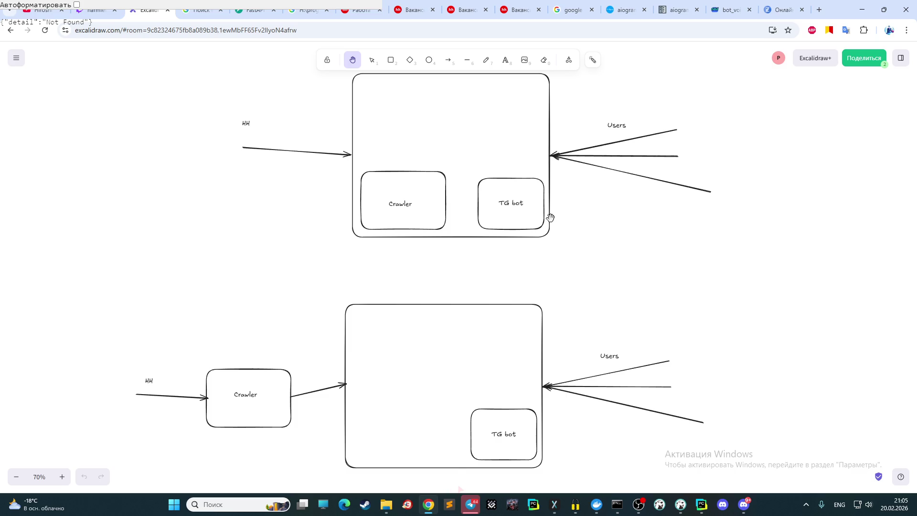
click(16, 482)
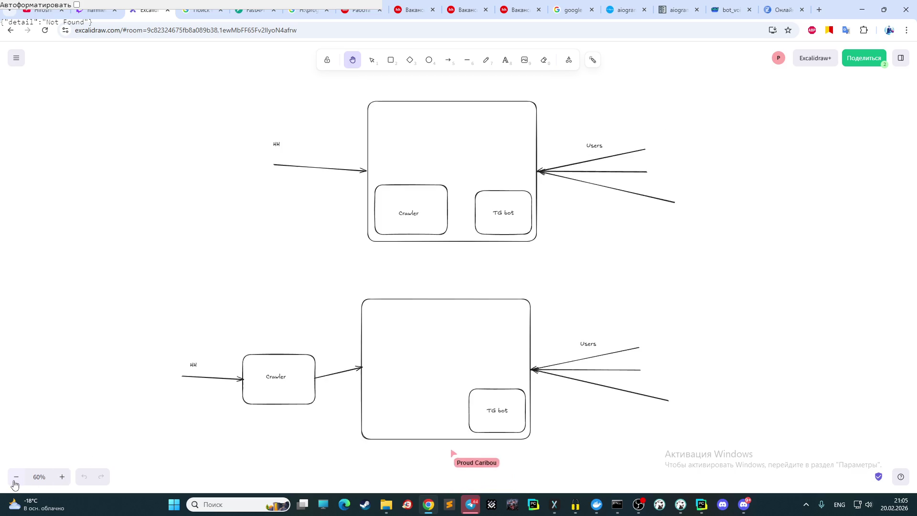
click(15, 482)
click(15, 481)
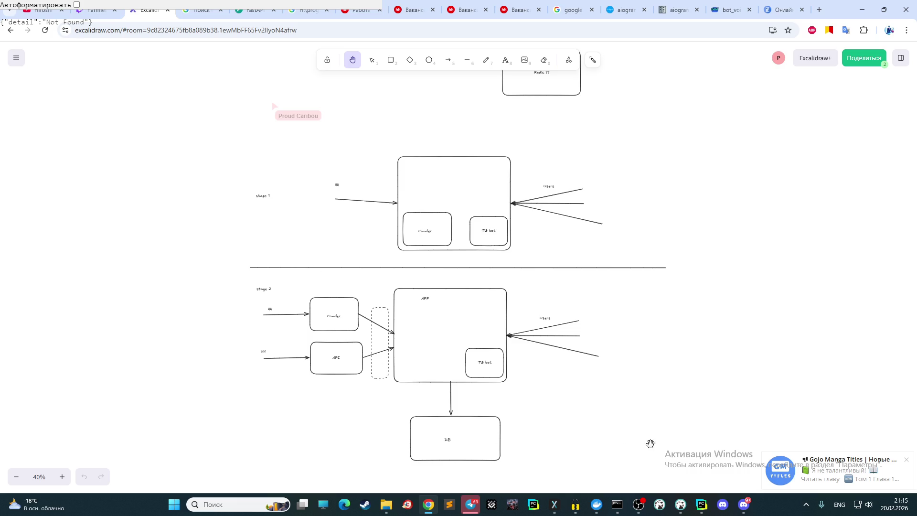
- Open create_pool_db.py from project_parsing/database in PyCharm and scroll through its code
click(702, 509)
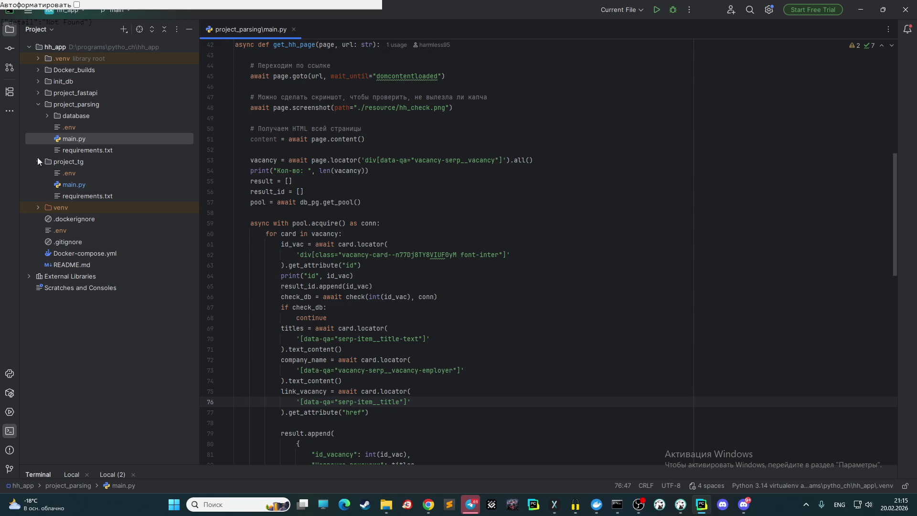
scroll(287, 191, up, 1)
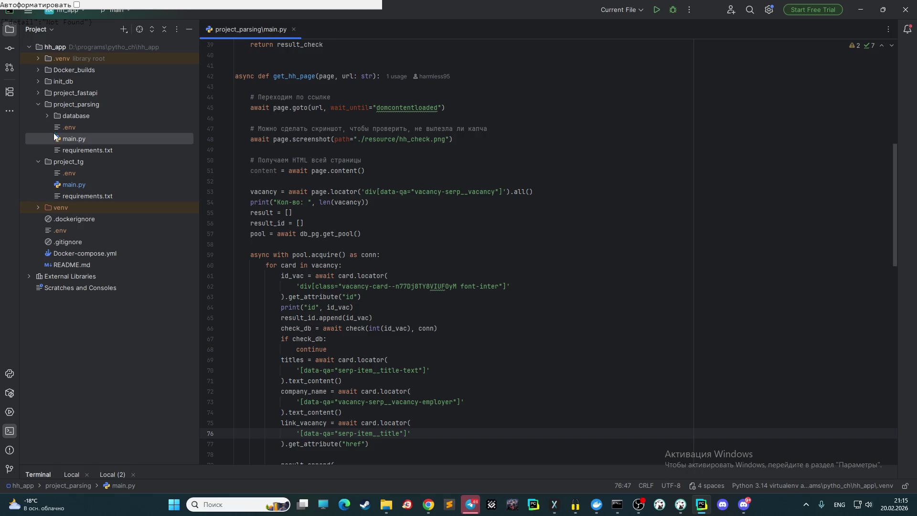
click(46, 116)
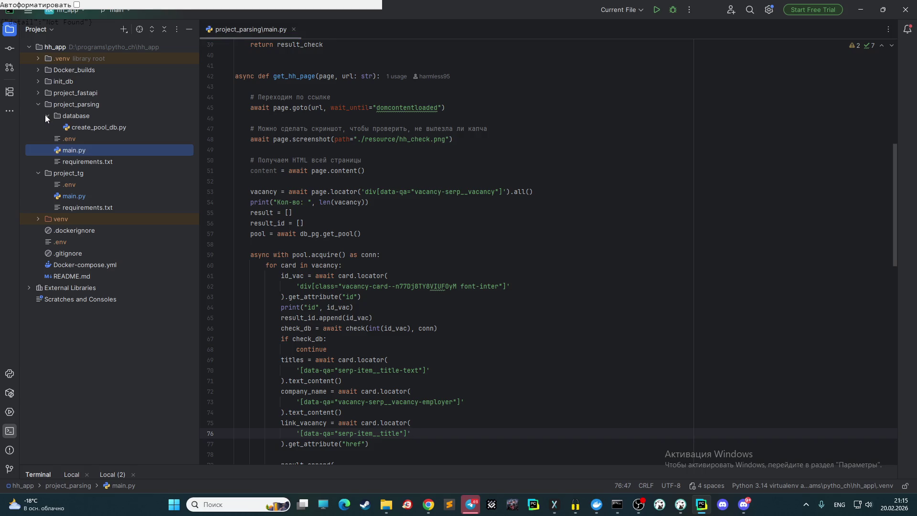
double_click(73, 128)
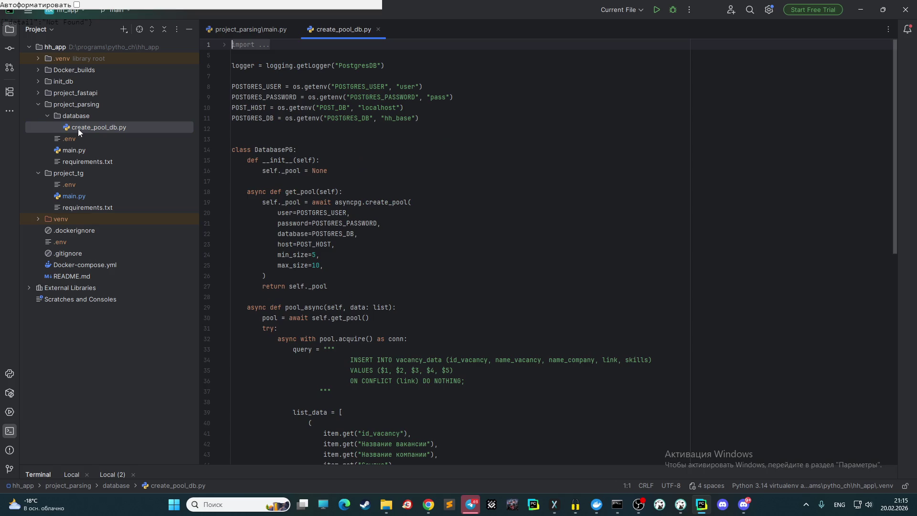
scroll(399, 134, down, 5)
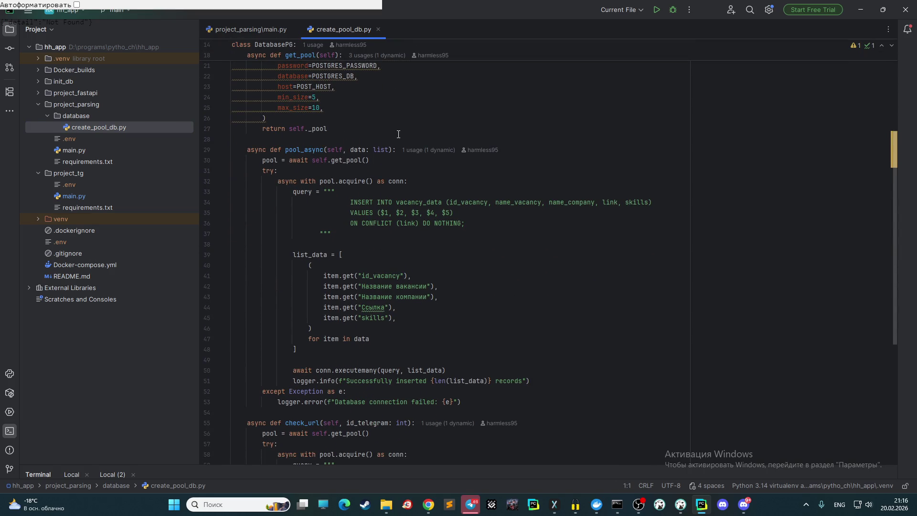
scroll(398, 134, up, 1)
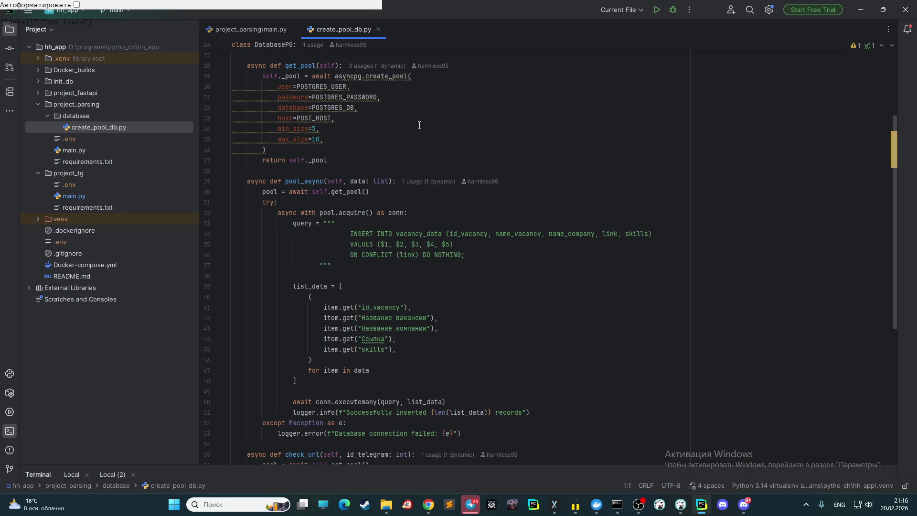
scroll(419, 126, down, 5)
scroll(415, 123, up, 2)
scroll(415, 124, up, 4)
click(429, 505)
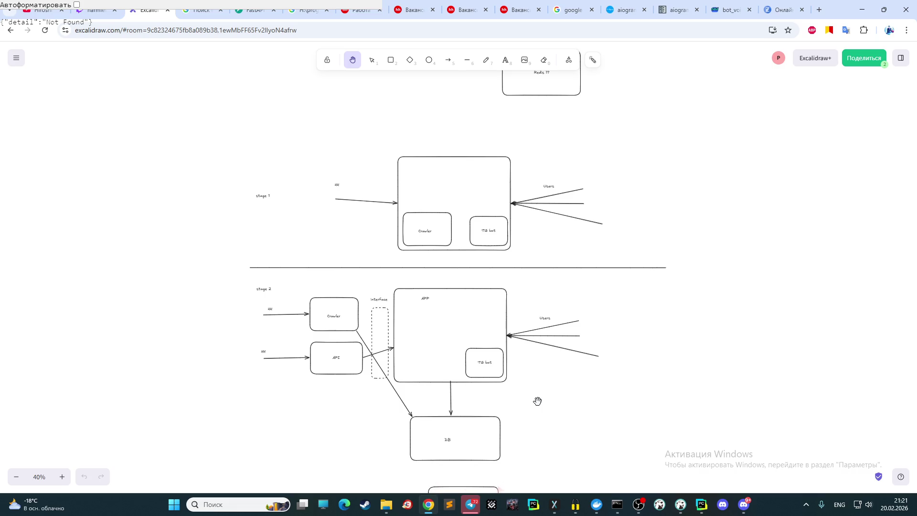
- Scroll down the board past the stage 2 sketch
scroll(445, 320, down, 3)
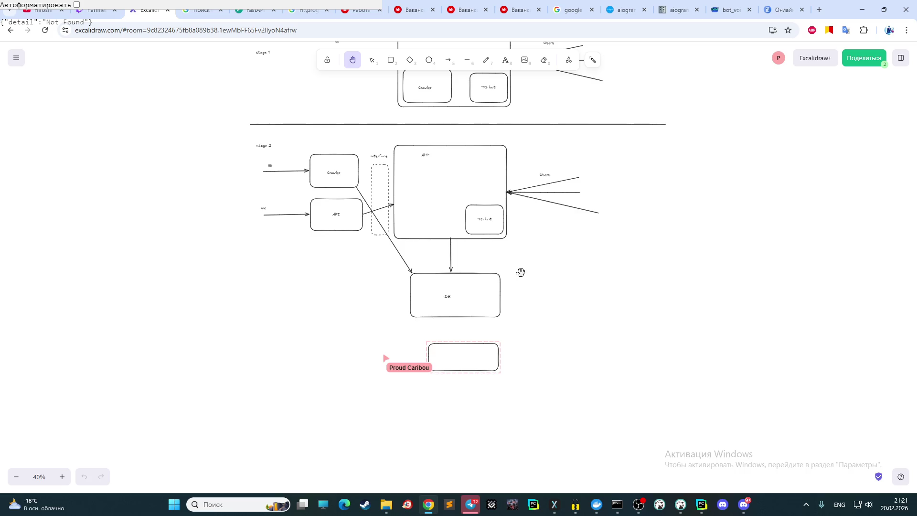
- Scroll further down to the empty area below stage 2
scroll(550, 265, down, 1)
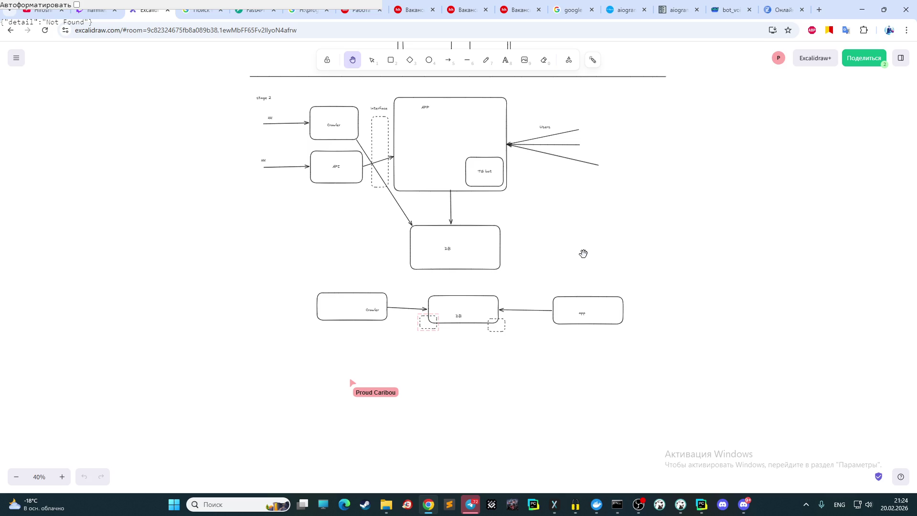
- Draw a green box below the Crawler–DB row and a blue box to its right
scroll(448, 204, down, 1)
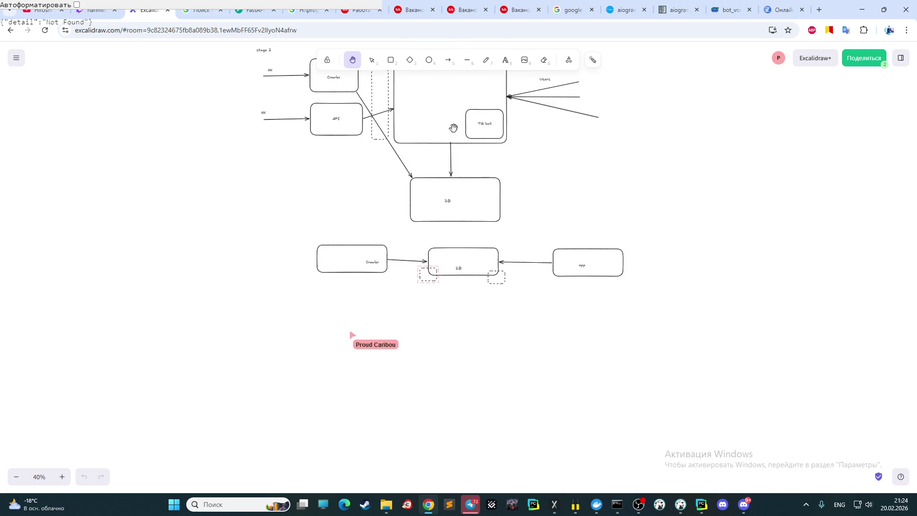
click(392, 63)
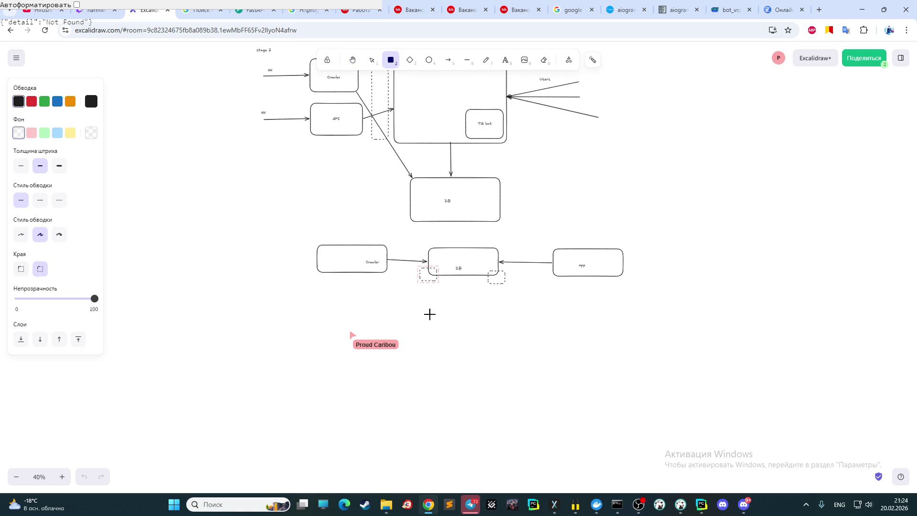
click(45, 103)
drag(323, 327, 412, 369)
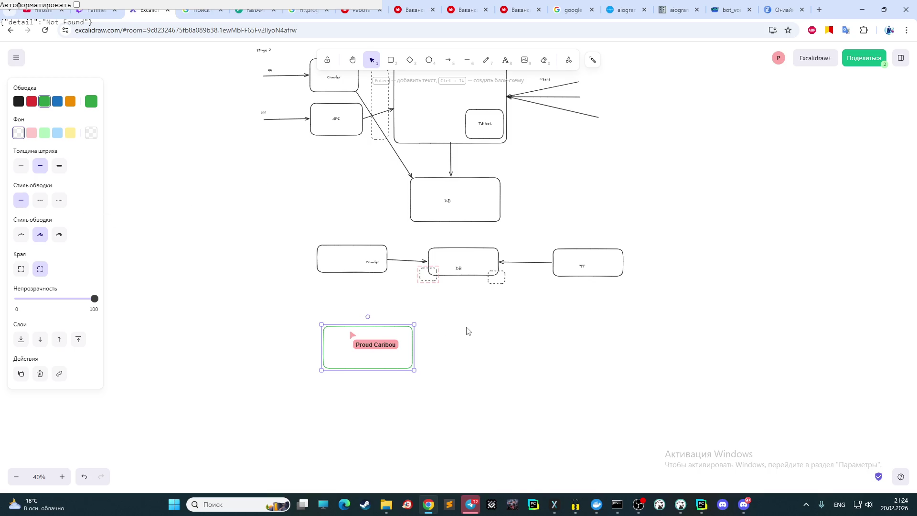
mouse_move(462, 323)
mouse_down()
mouse_move(473, 350)
mouse_move(564, 375)
mouse_up()
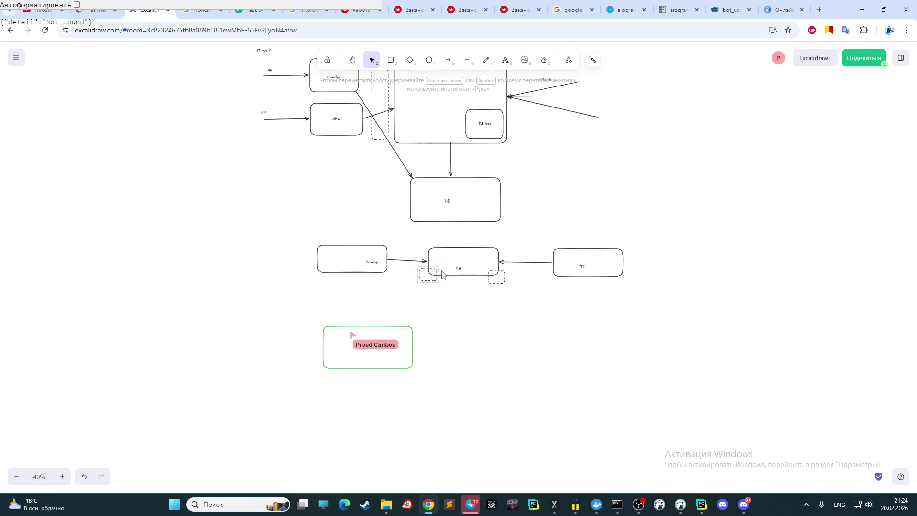
click(391, 60)
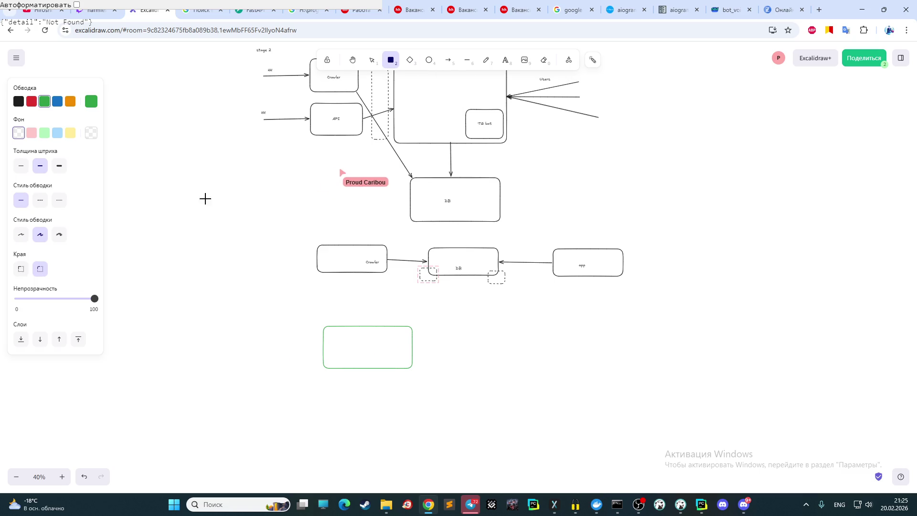
click(57, 101)
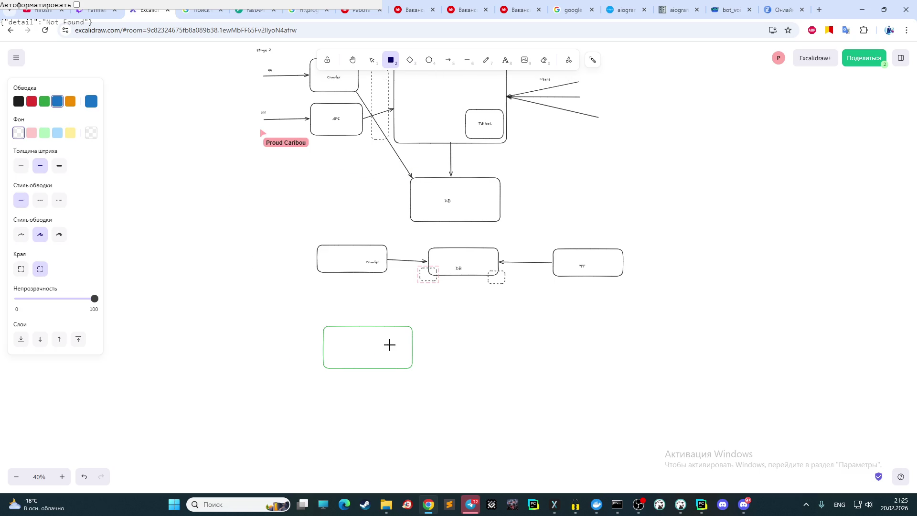
mouse_move(451, 324)
mouse_down()
mouse_move(479, 363)
mouse_move(539, 376)
mouse_up()
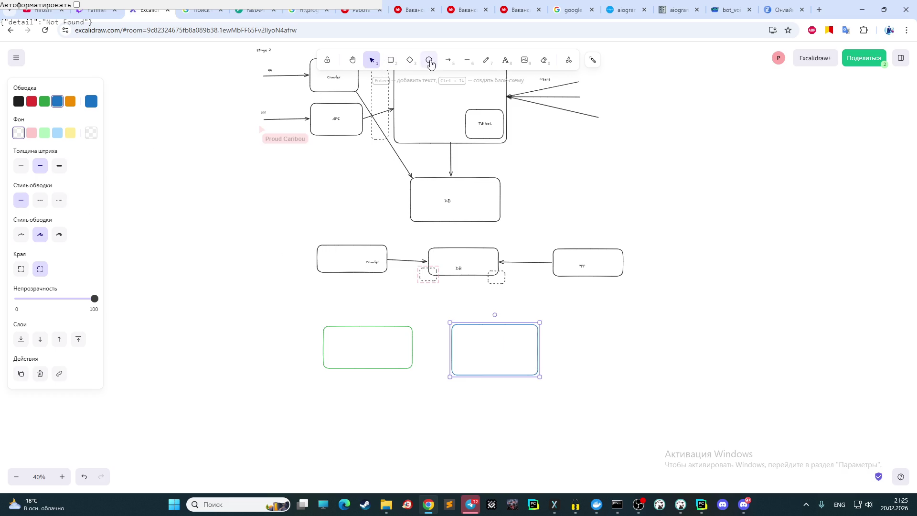
- Join the green and blue boxes with two green arrows running in opposite directions
click(448, 67)
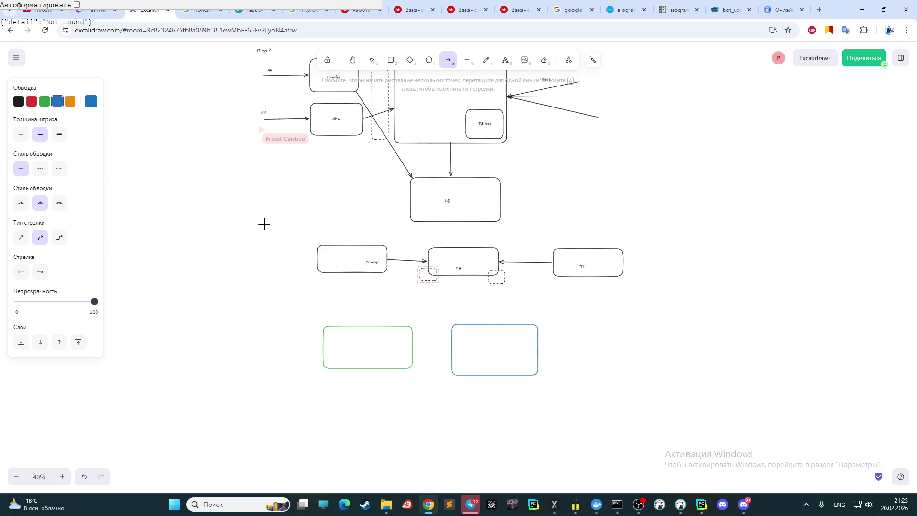
drag(452, 331, 411, 331)
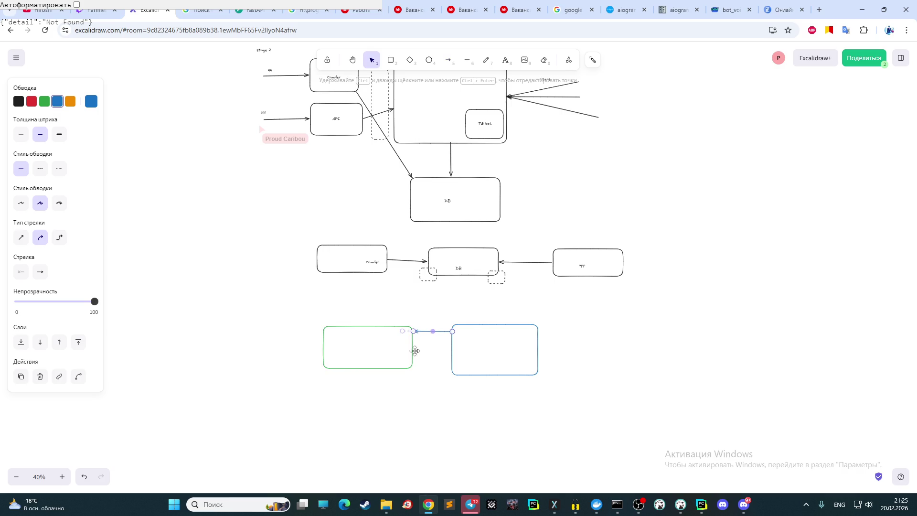
click(44, 101)
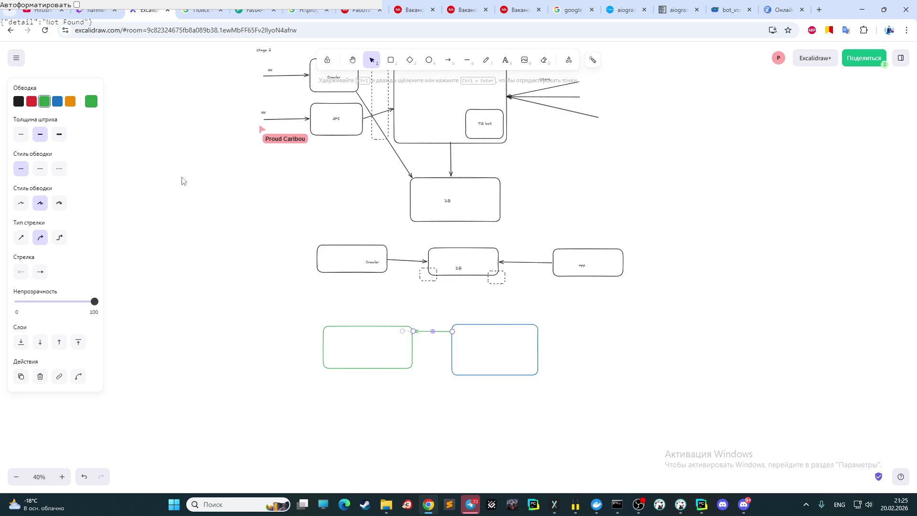
click(446, 64)
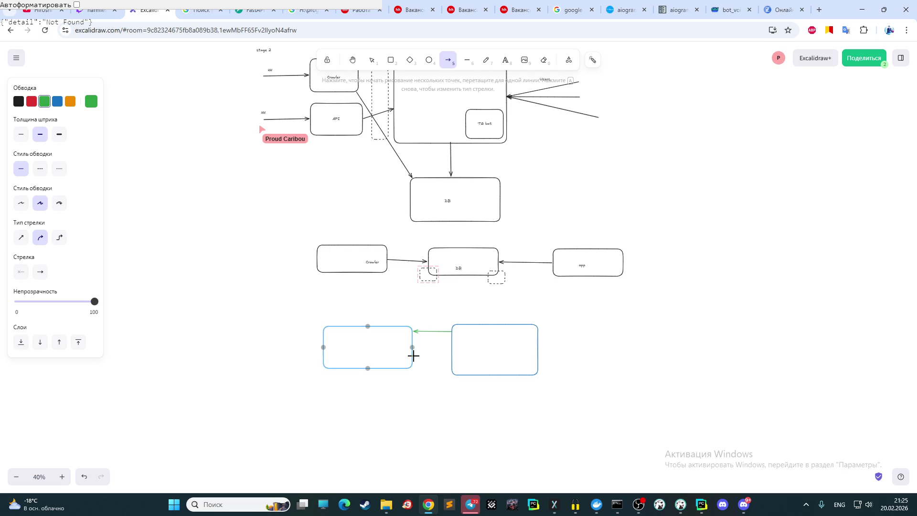
drag(392, 358, 453, 359)
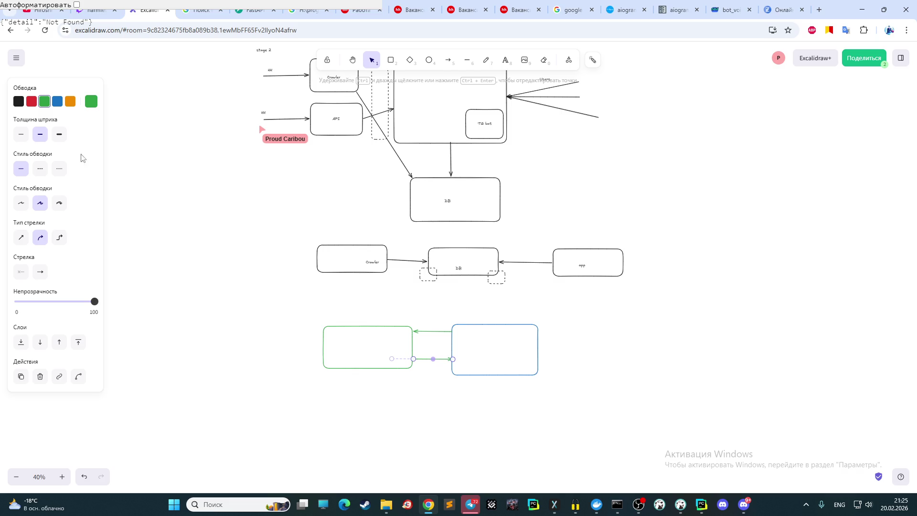
- Label the green box 'crowl' and zoom in on the pair of boxes
click(506, 60)
click(360, 348)
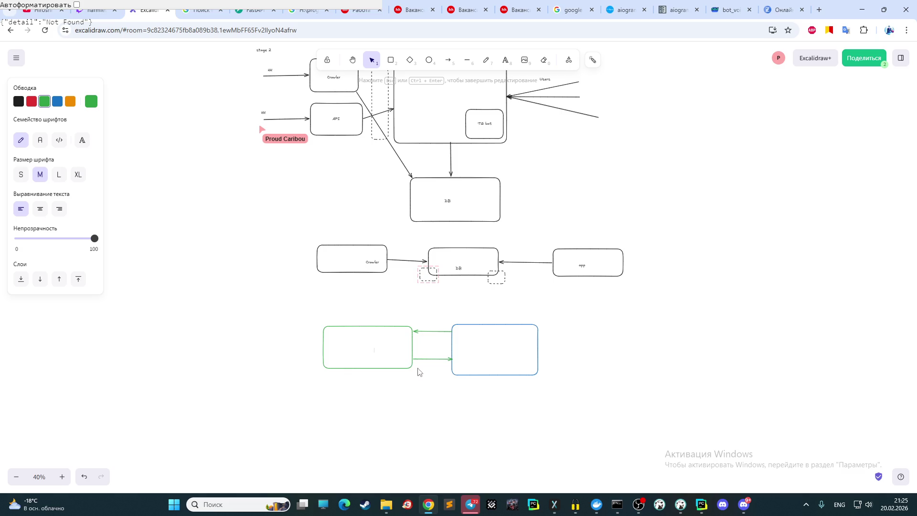
text(d)
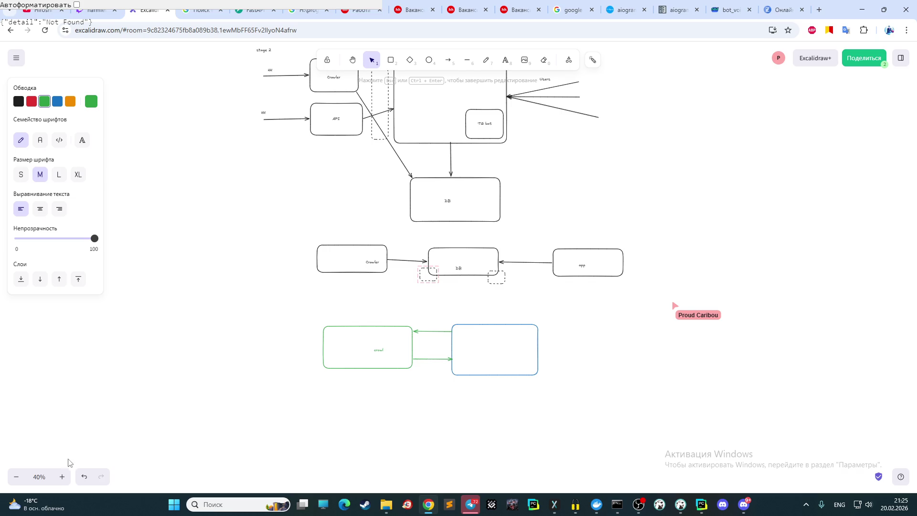
click(66, 480)
click(66, 479)
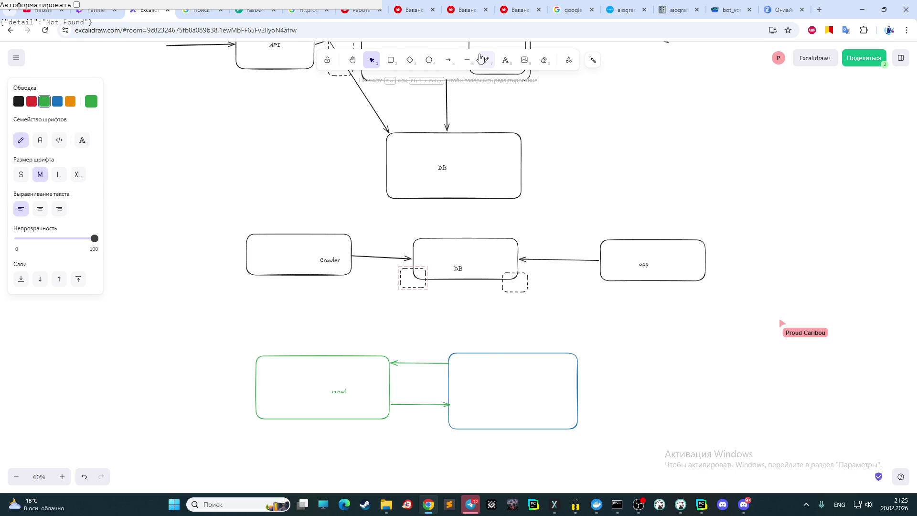
- Add a blue 'bd' label inside the blue box
click(505, 60)
click(57, 101)
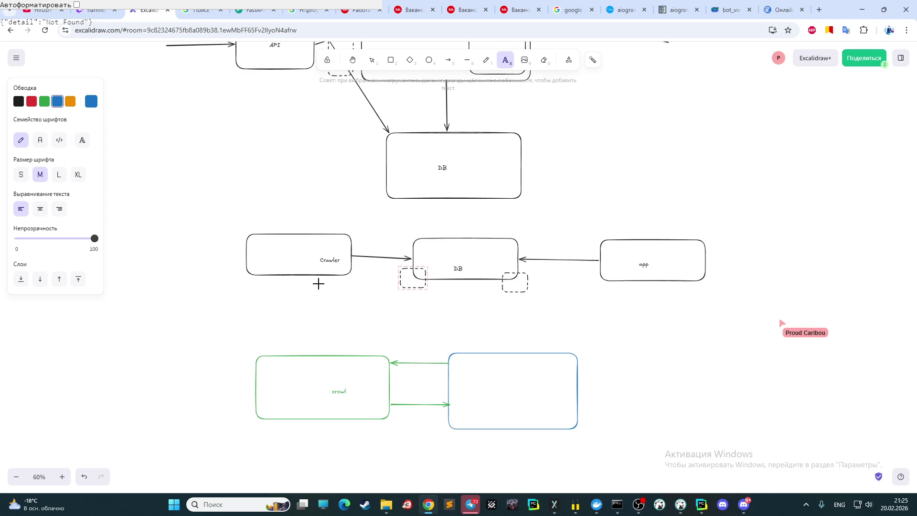
click(486, 385)
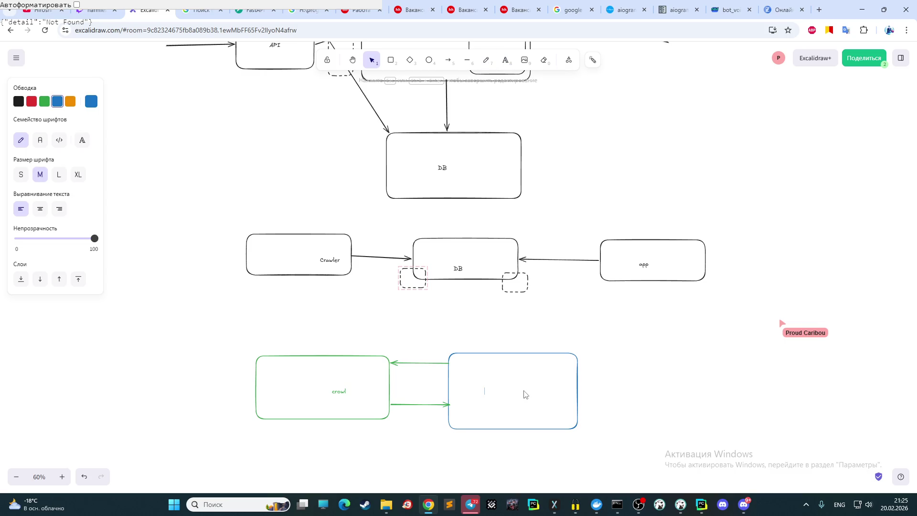
key(alt+shift)
key(alt+shift)
text(bo)
click(414, 363)
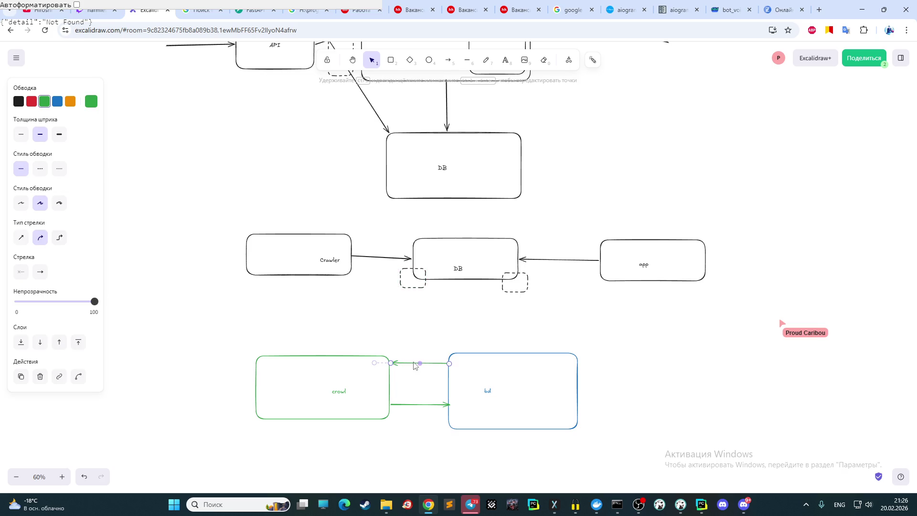
- Recolour the upper arrow between crowl and bd to blue
click(57, 101)
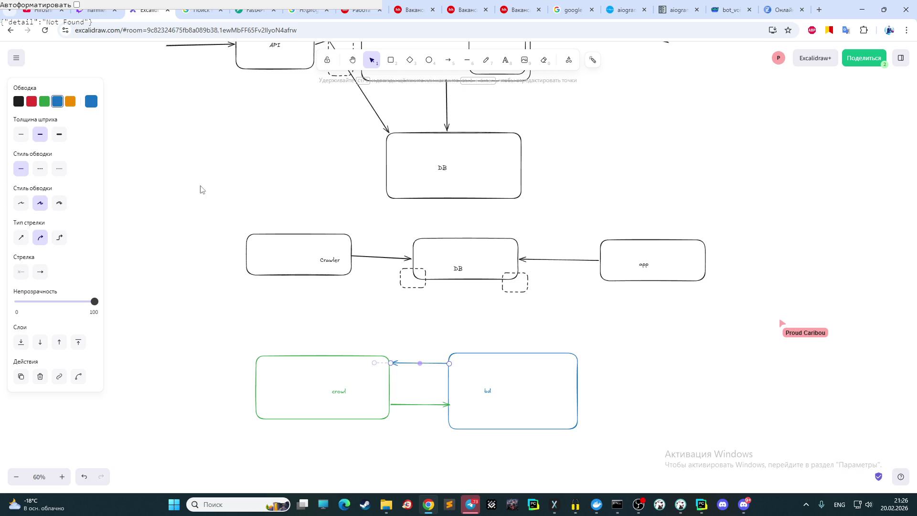
click(422, 427)
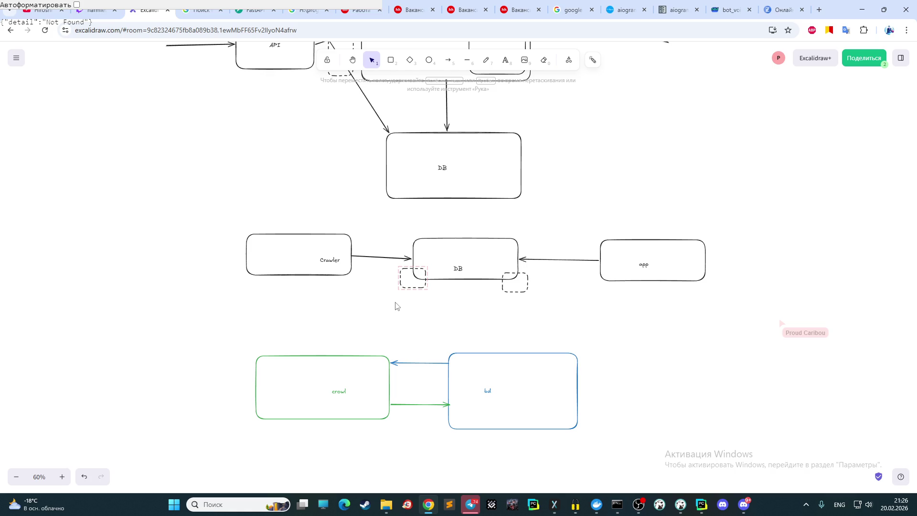
- Zoom out to 30% and scroll to survey all the diagrams on the board
scroll(395, 307, down, 2)
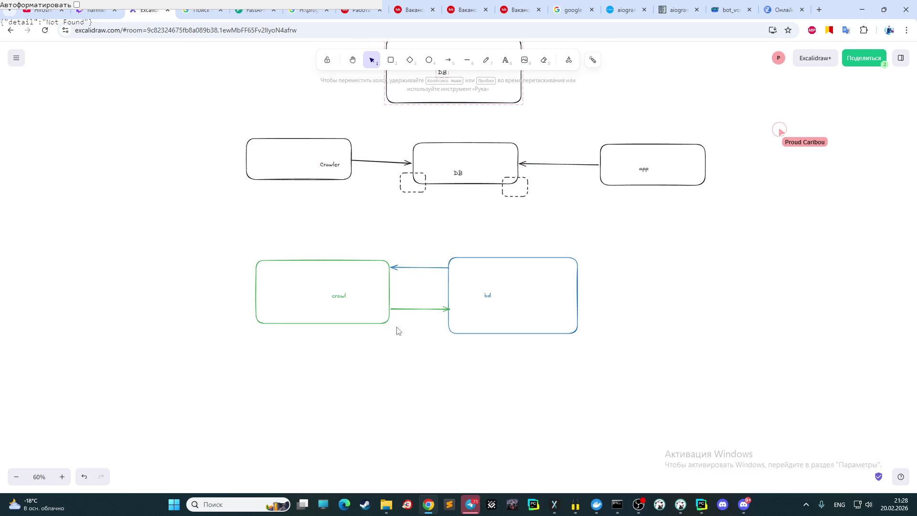
click(16, 477)
click(17, 481)
click(16, 477)
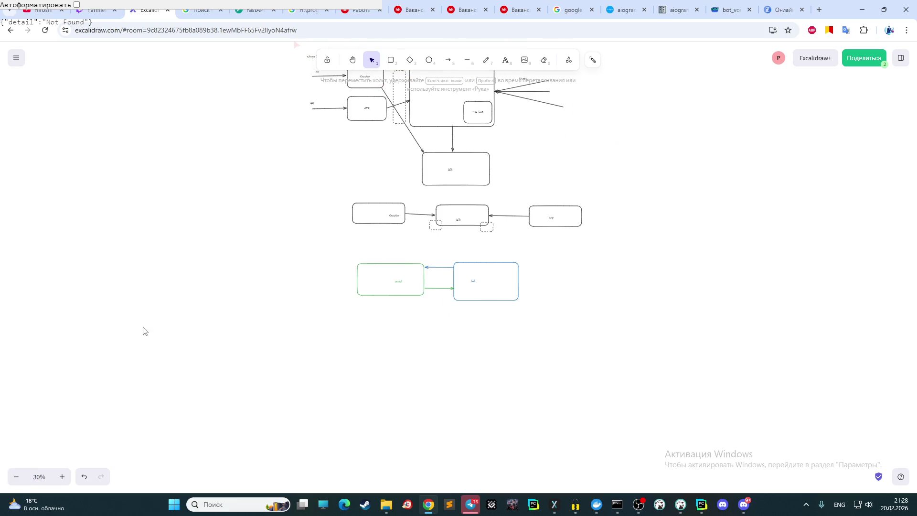
scroll(190, 326, up, 3)
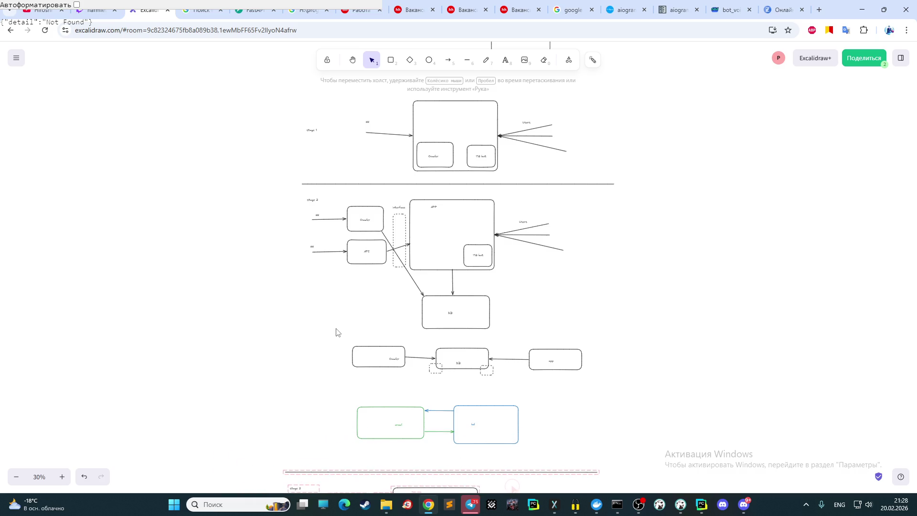
scroll(342, 332, down, 5)
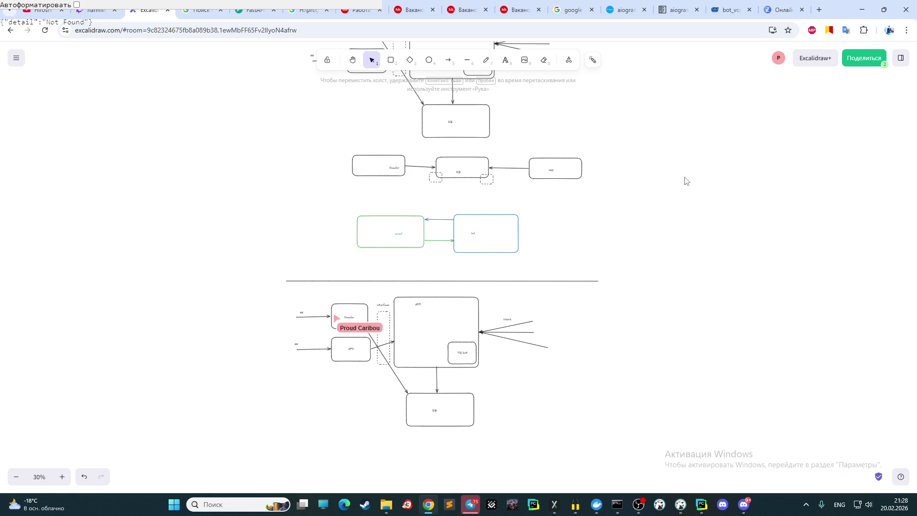
- Zoom in to 50% on the lower copy of the stage 2 diagram
click(63, 477)
click(62, 476)
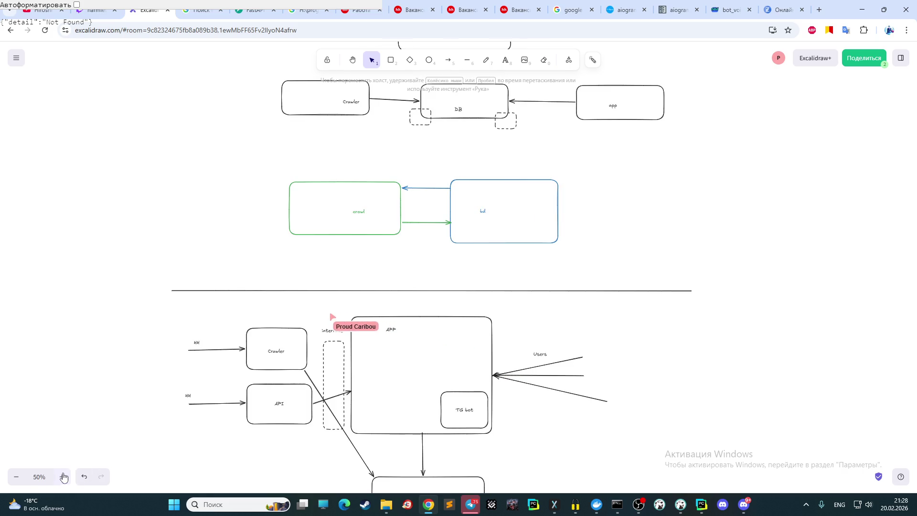
- Switch to DBeaver and view the contents of the vacancy_data table
scroll(281, 332, down, 2)
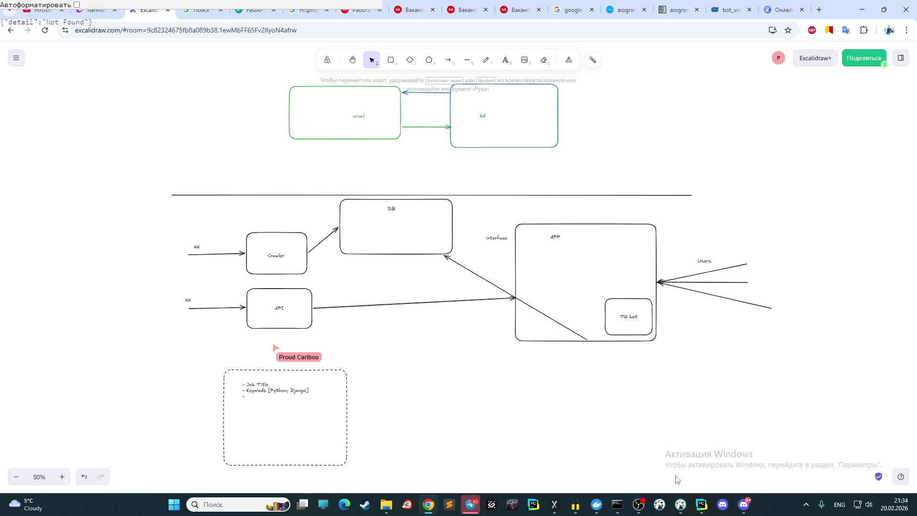
click(681, 505)
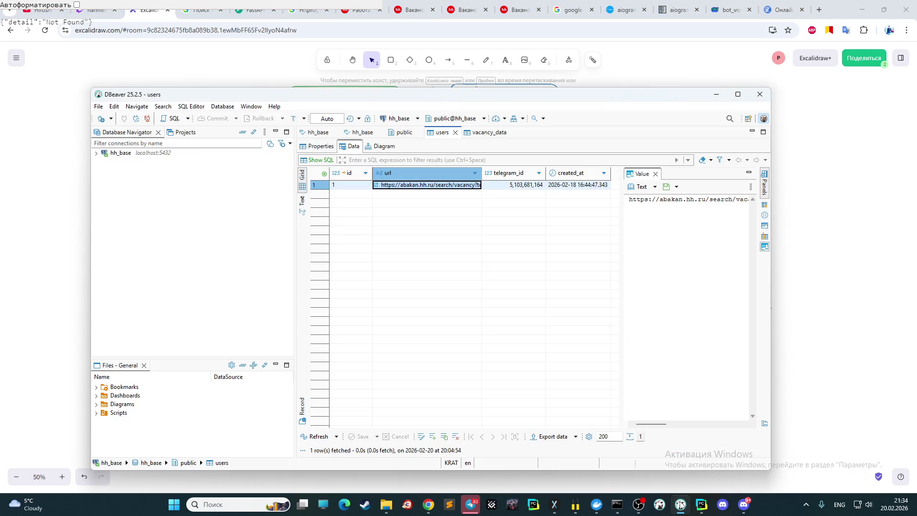
click(484, 131)
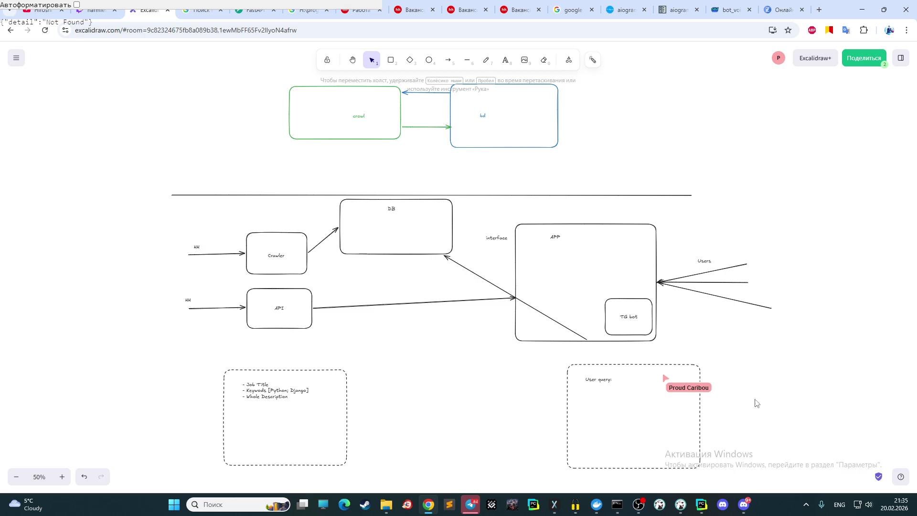
- Finish the 'User query:' note's example condition: 'python' in title
text('python')
text( in tite)
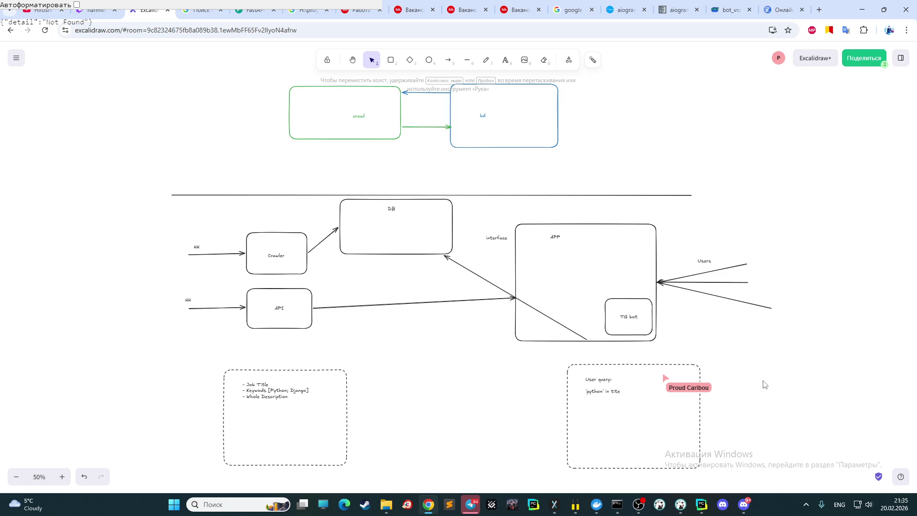
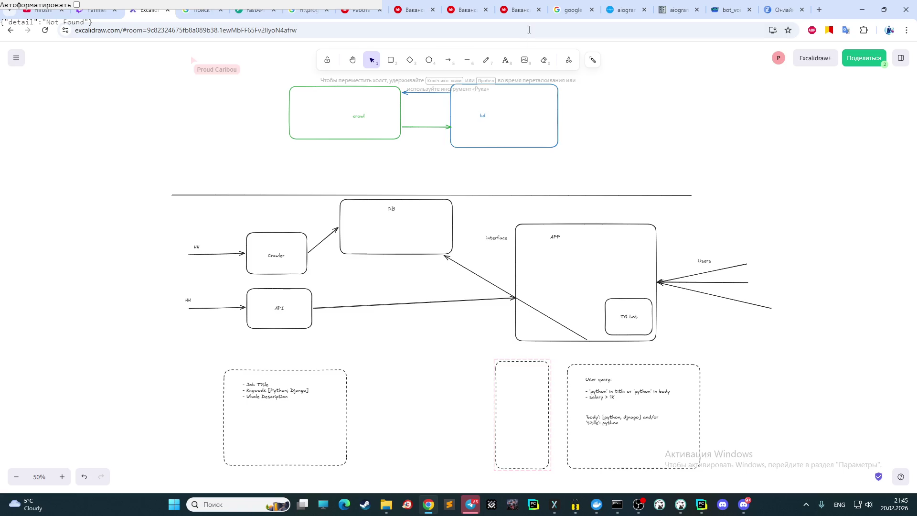
- Switch to the hh.ru vacancy tab and go back to the hh.ru home page
click(473, 9)
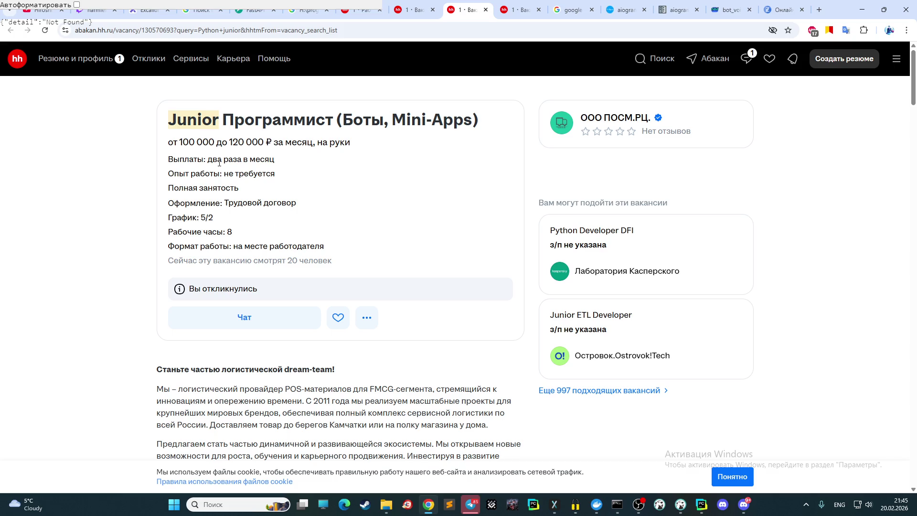
click(15, 59)
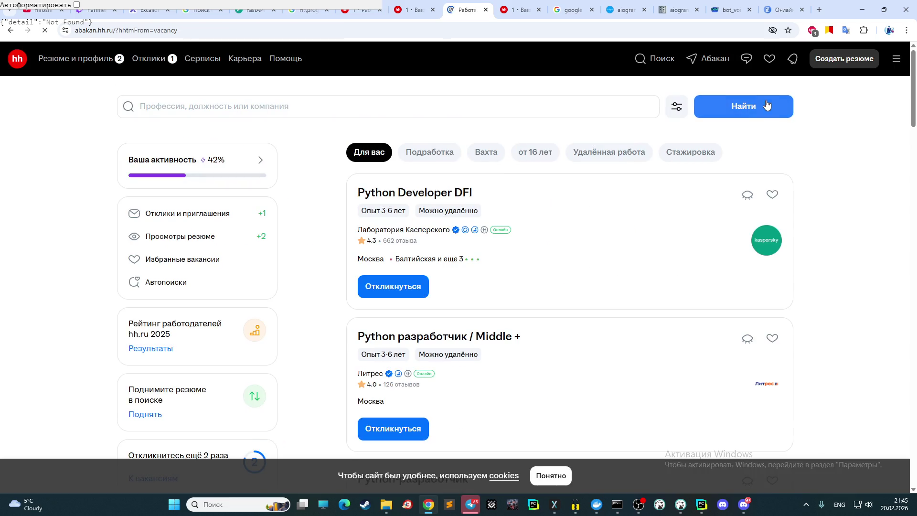
- Run a vacancy search and drop the Абакан region filter from the results
click(755, 119)
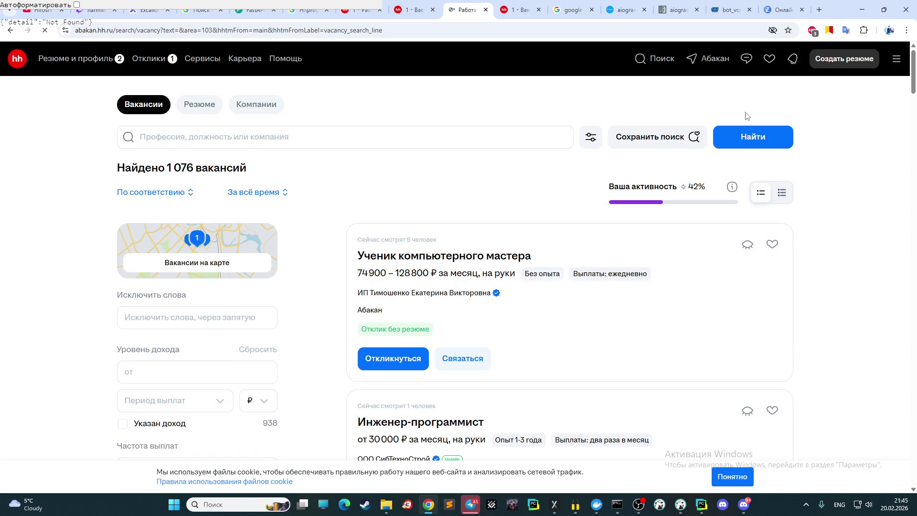
scroll(669, 177, down, 2)
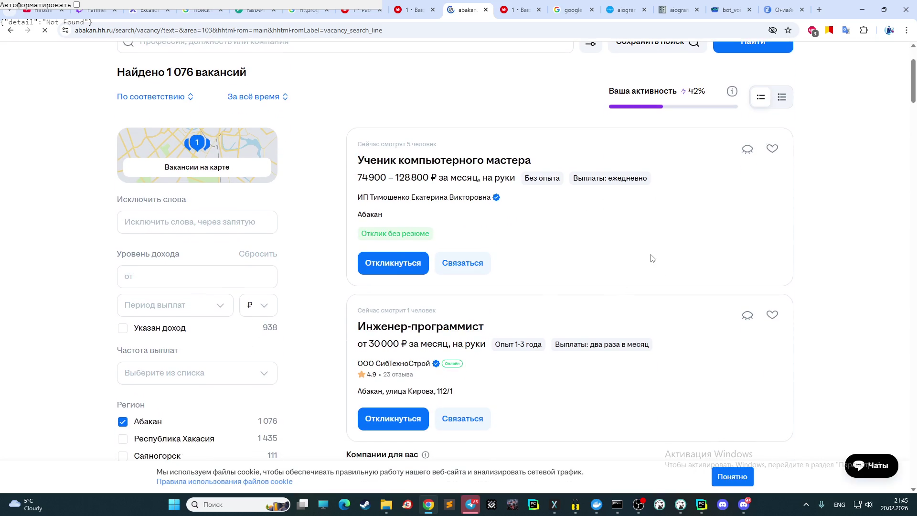
click(122, 421)
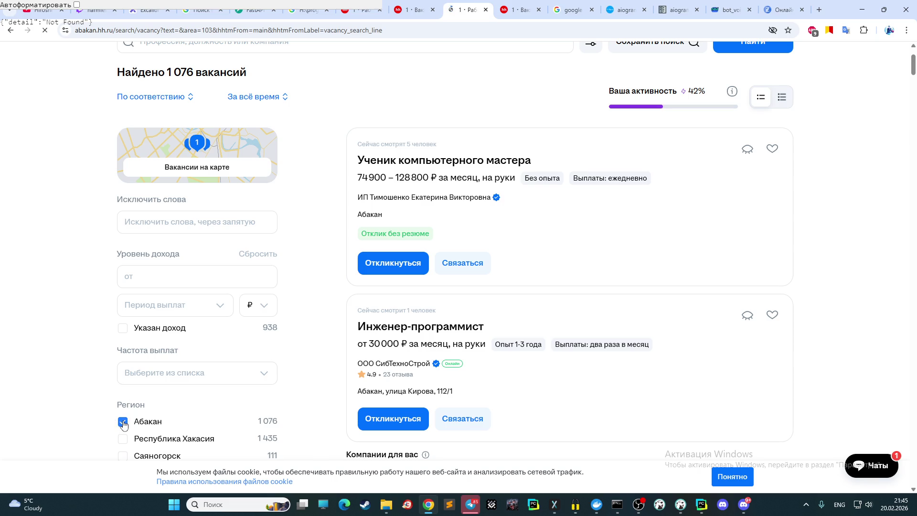
scroll(631, 243, up, 2)
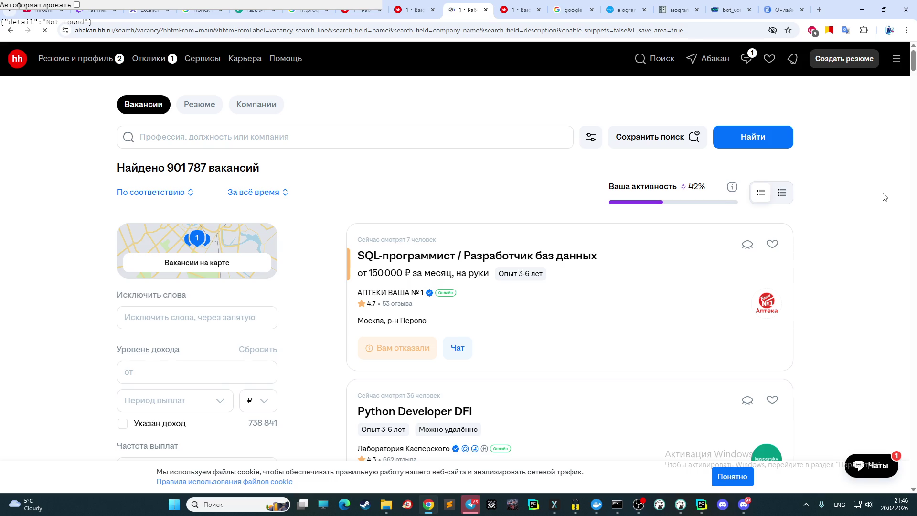
- Scroll the results past the education and experience filters to the Python listings
scroll(884, 196, down, 1)
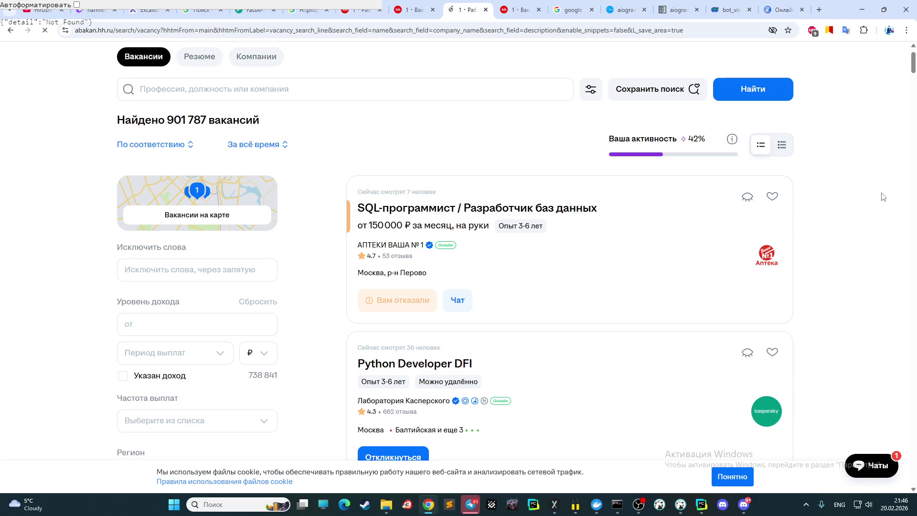
scroll(222, 200, down, 10)
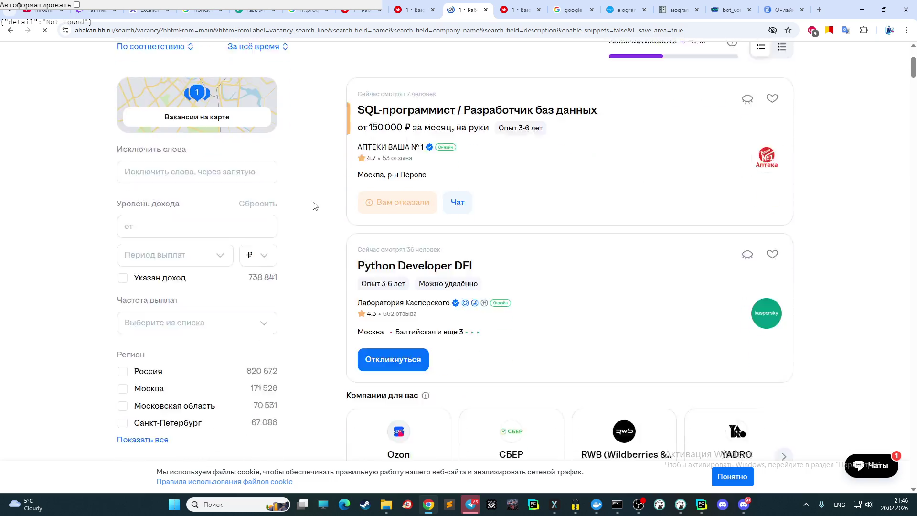
scroll(221, 199, down, 7)
scroll(225, 198, up, 5)
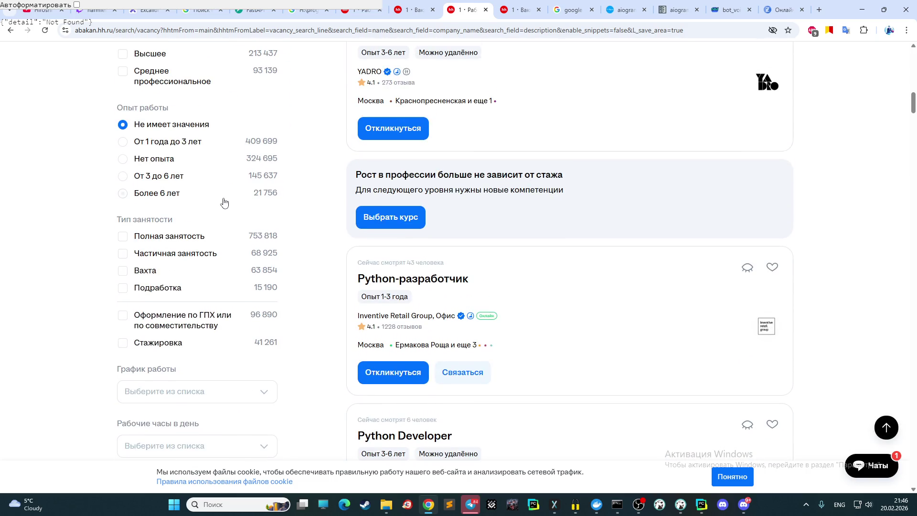
scroll(267, 194, down, 11)
scroll(536, 178, up, 20)
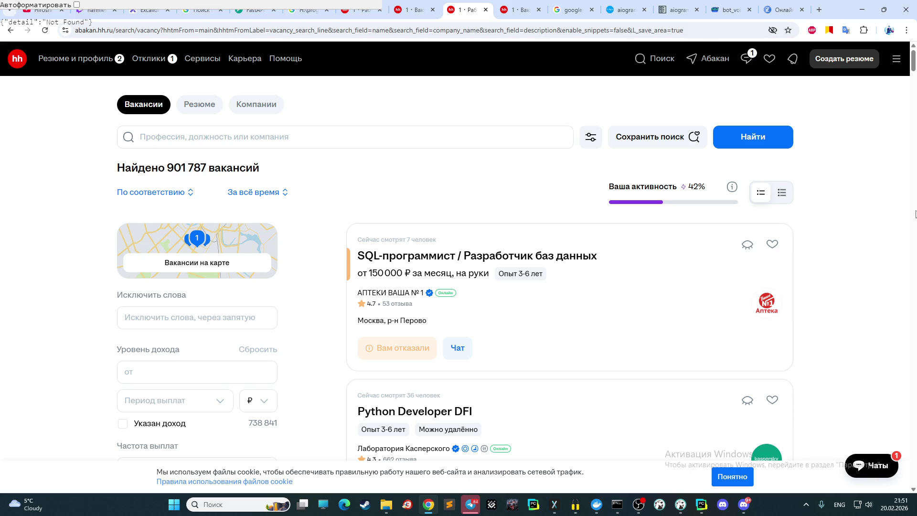
- Switch back to the Excalidraw tab with Ctrl+3 and scroll up the diagram
key(ctrl+3)
scroll(411, 219, up, 1)
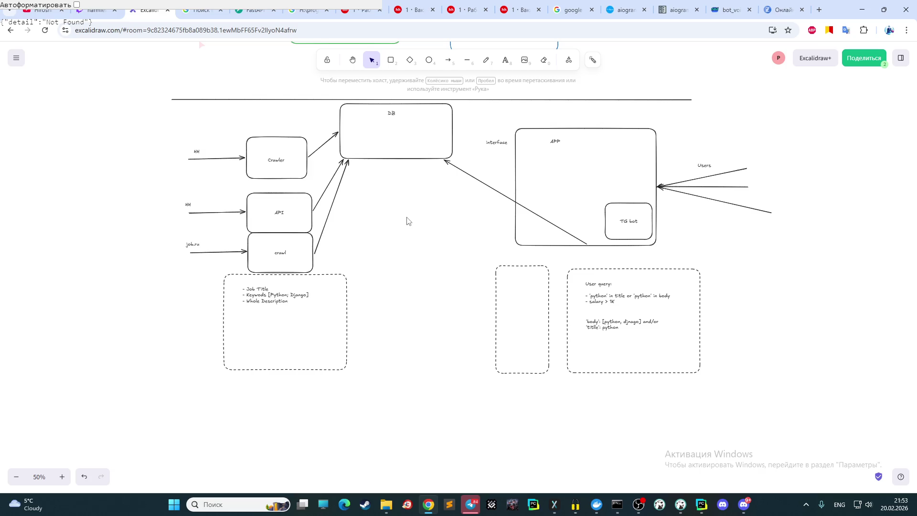
click(747, 510)
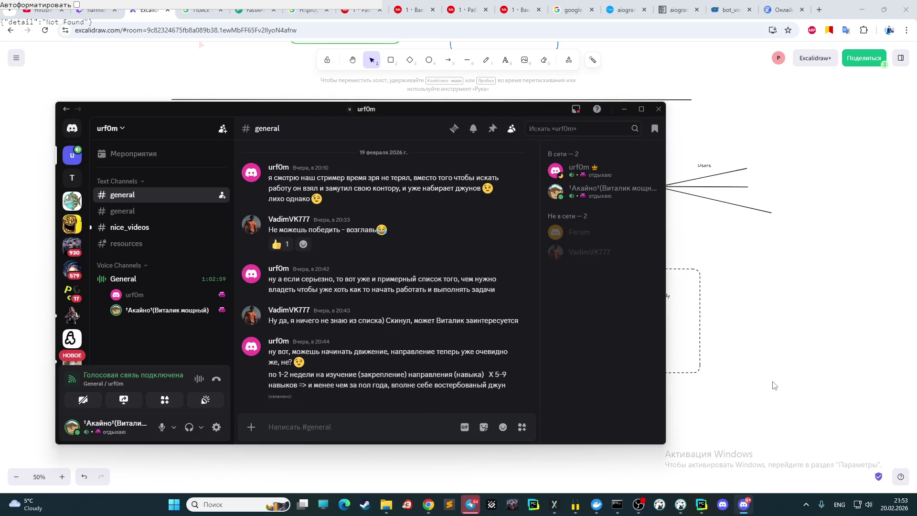
click(774, 385)
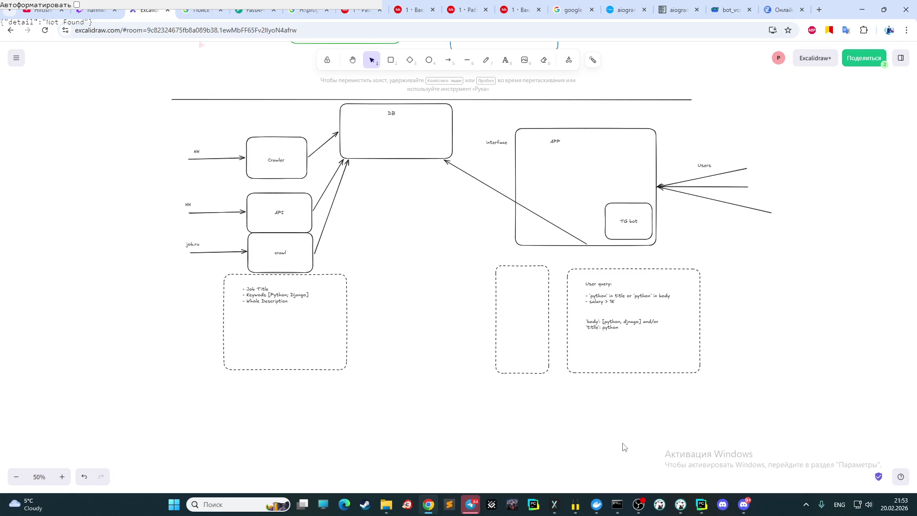
- Mute the microphone in OBS, then return to the Excalidraw diagram
mouse_move(643, 506)
click(639, 505)
click(292, 402)
click(723, 507)
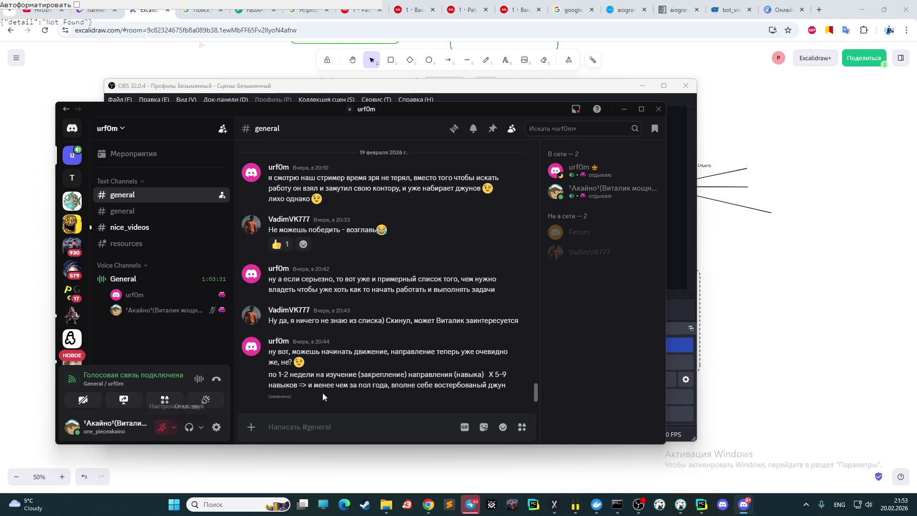
click(734, 328)
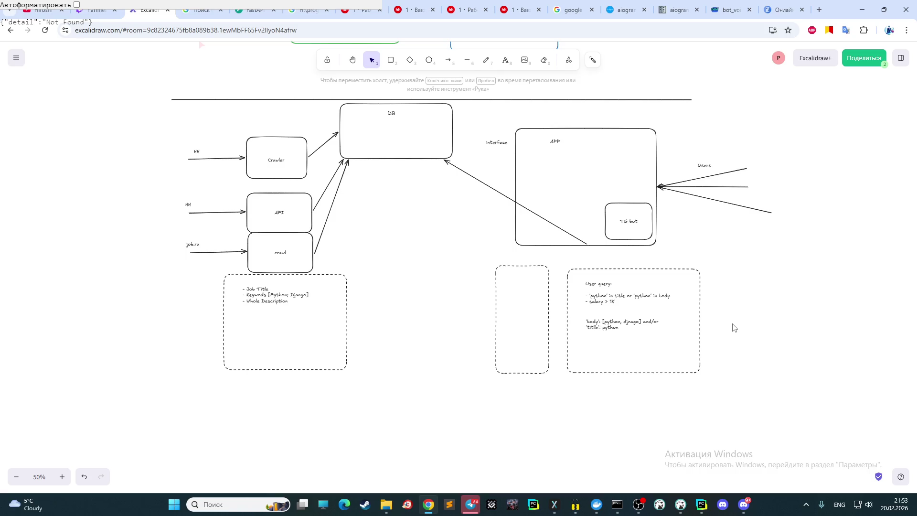
- Unmute the microphone in the Discord voice call and hide Discord
click(744, 505)
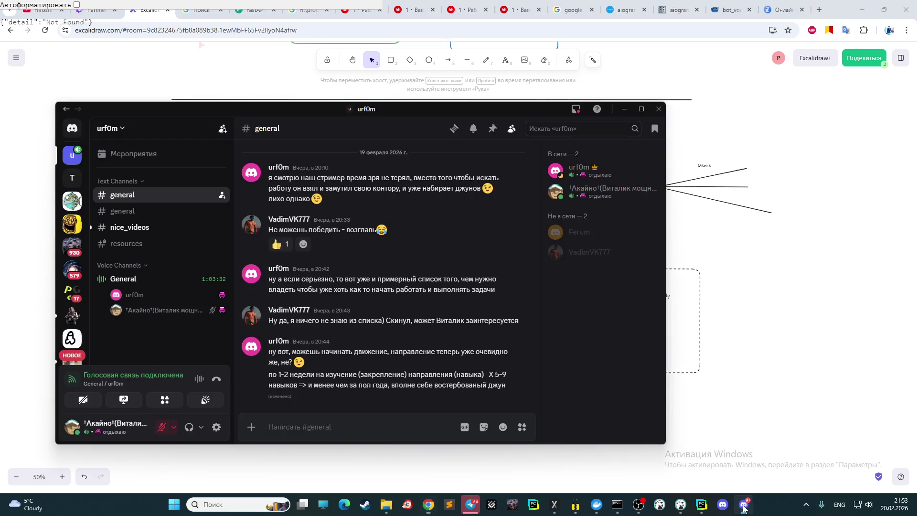
click(163, 429)
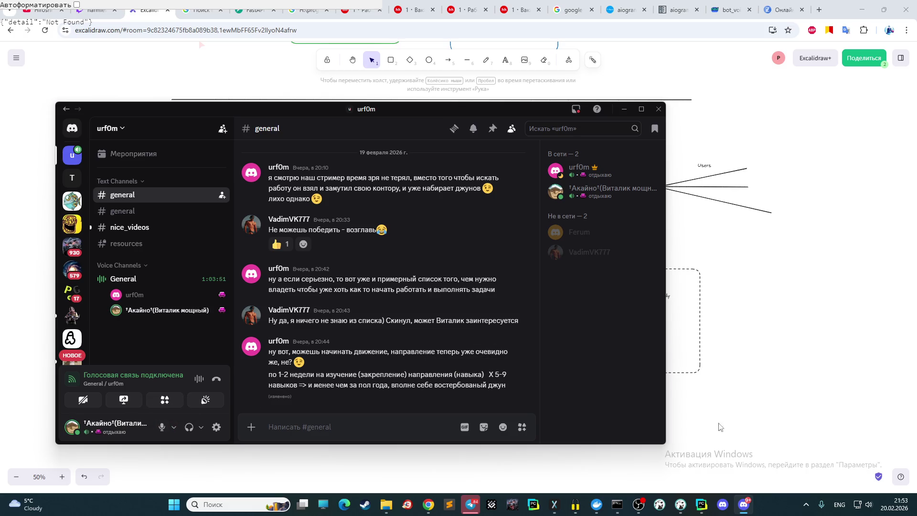
click(780, 323)
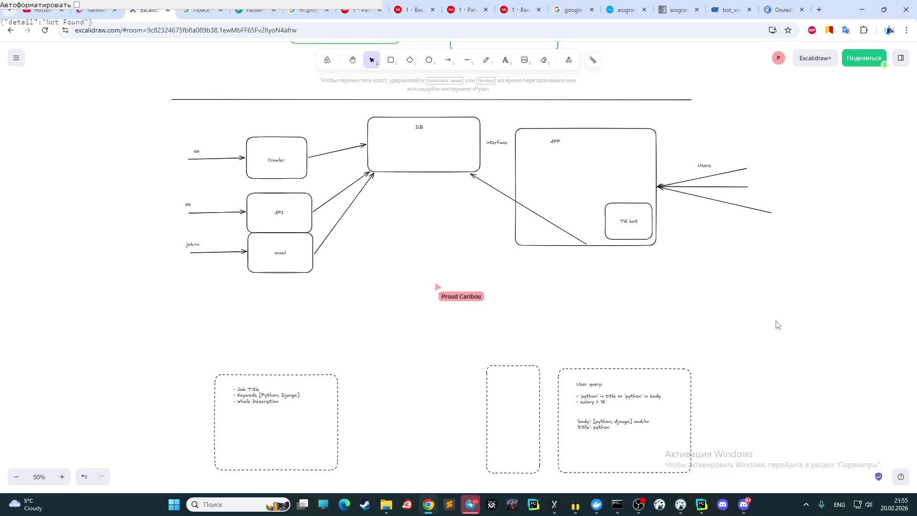
- Check the OBS stream, scroll through the diagram, then bring OBS forward again
click(639, 504)
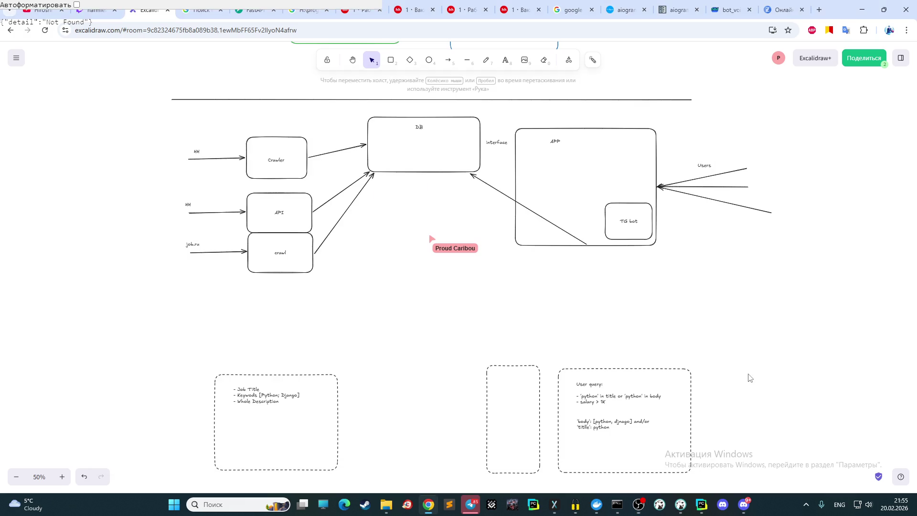
click(749, 377)
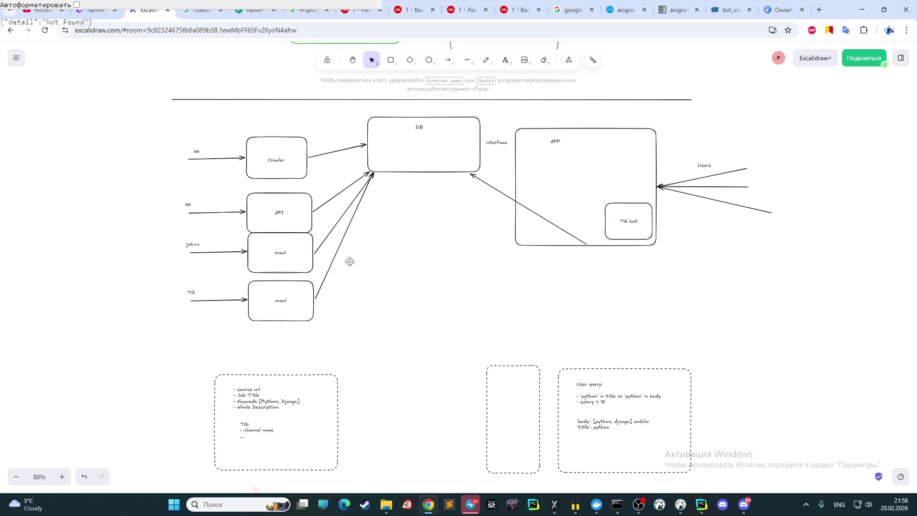
scroll(350, 261, up, 12)
scroll(451, 200, down, 10)
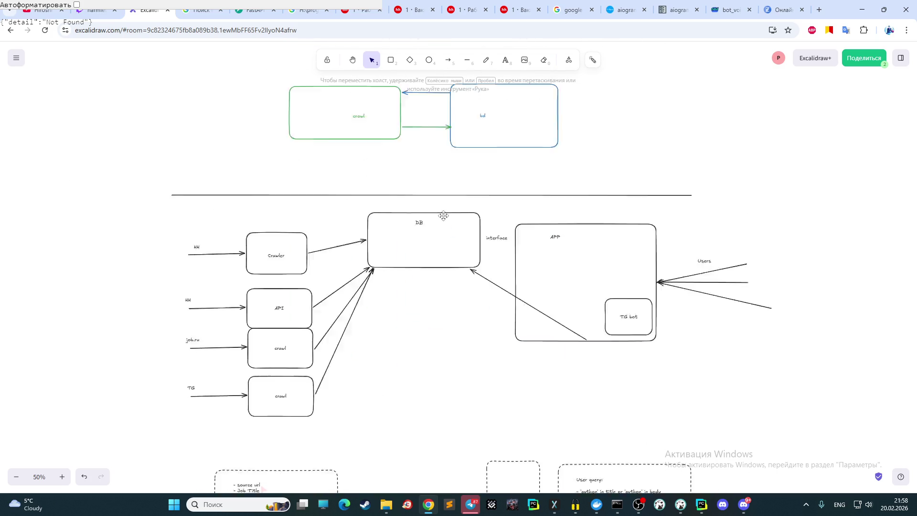
scroll(444, 216, down, 8)
scroll(424, 244, up, 2)
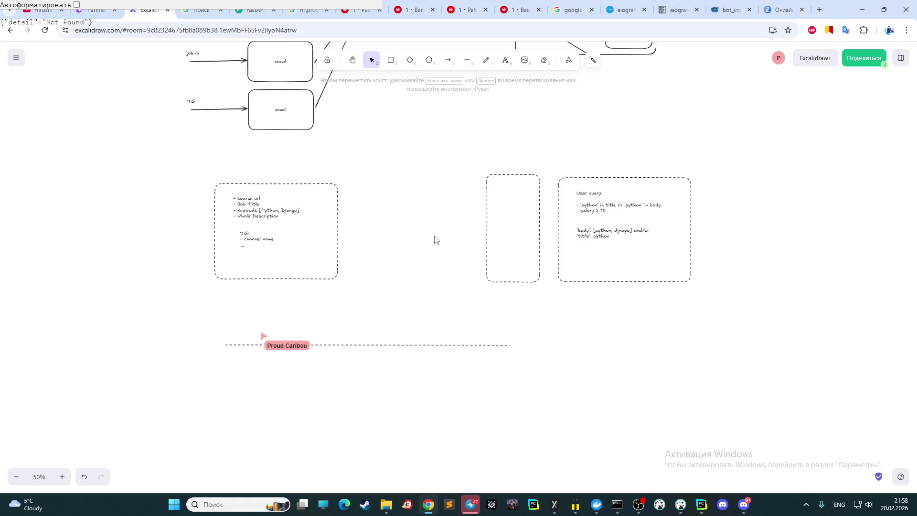
click(639, 504)
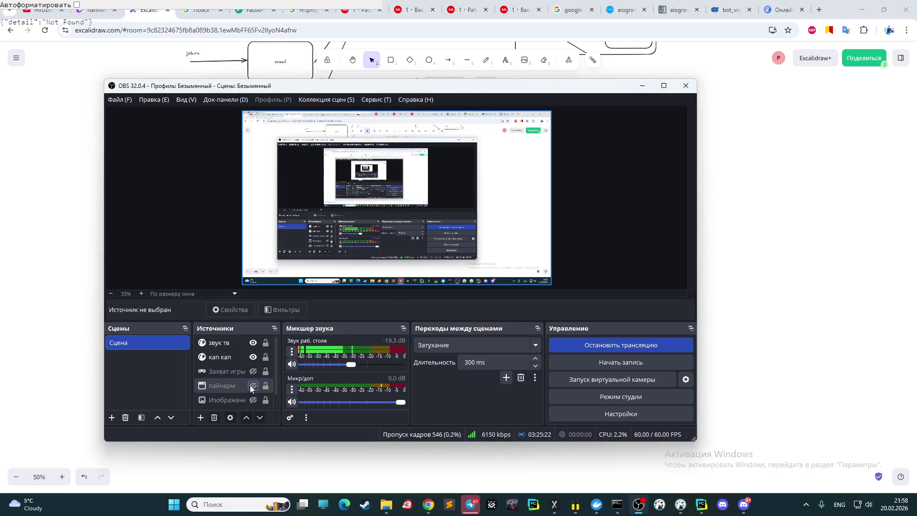
- Mute the OBS mic channel, toggle the Discord mic off and on, return to Excalidraw
click(292, 402)
click(744, 504)
click(163, 428)
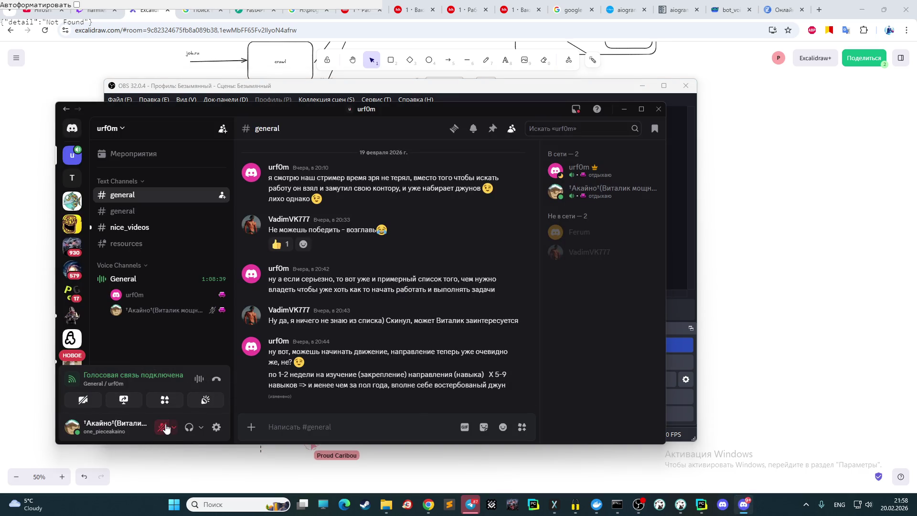
click(162, 427)
click(688, 259)
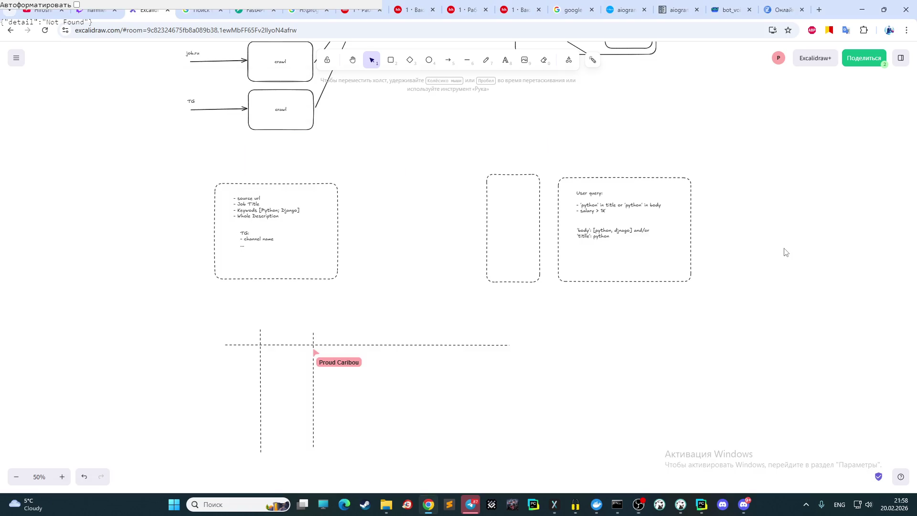
click(786, 253)
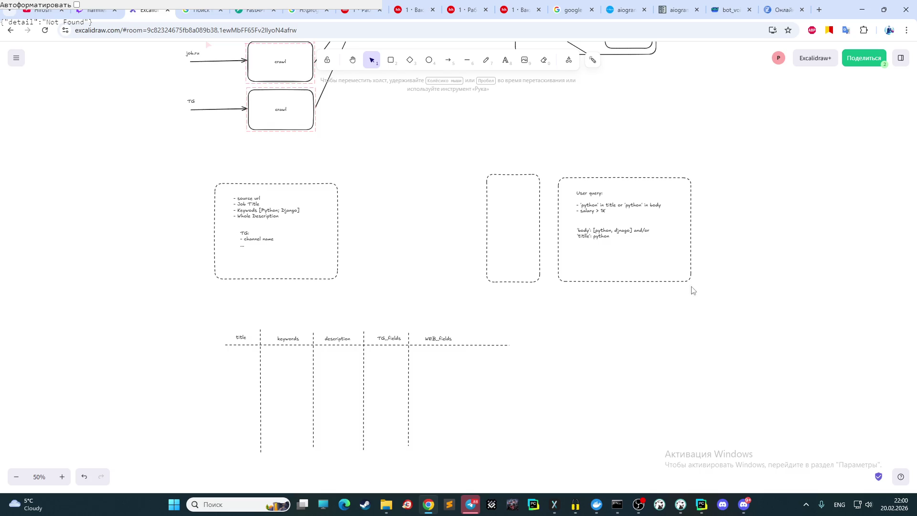
- Scroll the canvas to review the crawler, API, interface (json), DB and APP boxes
scroll(614, 225, up, 3)
scroll(478, 230, up, 1)
scroll(475, 231, down, 1)
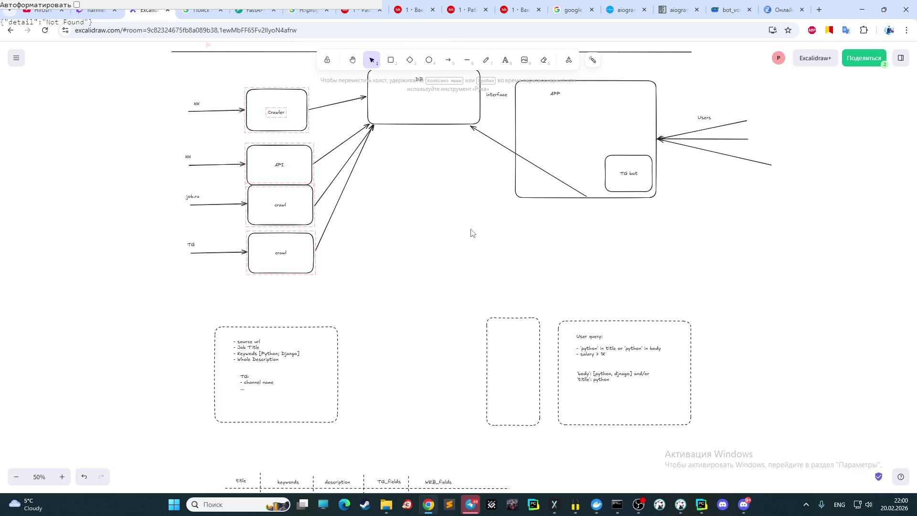
scroll(475, 229, down, 2)
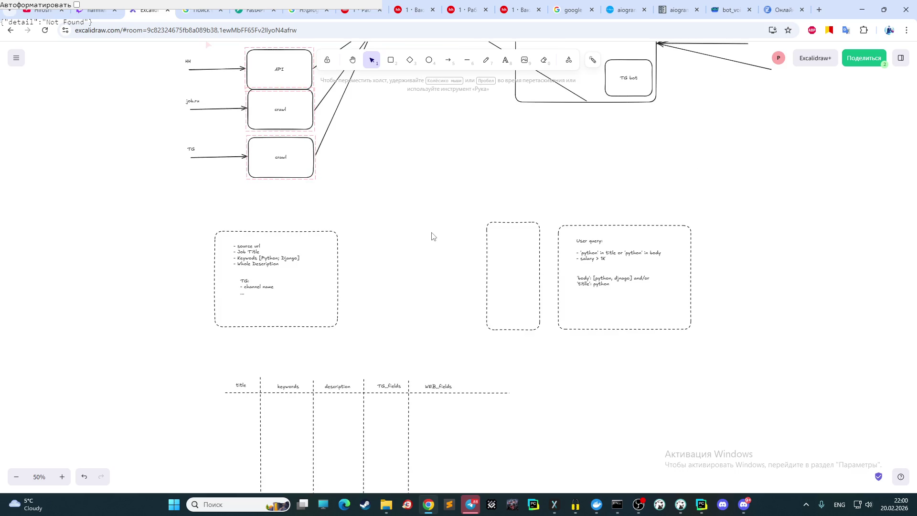
scroll(431, 235, up, 2)
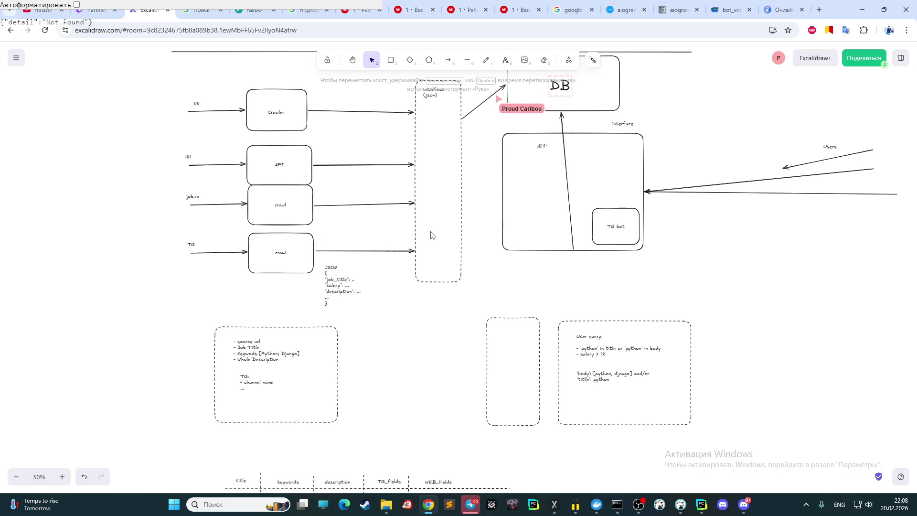
scroll(478, 220, up, 2)
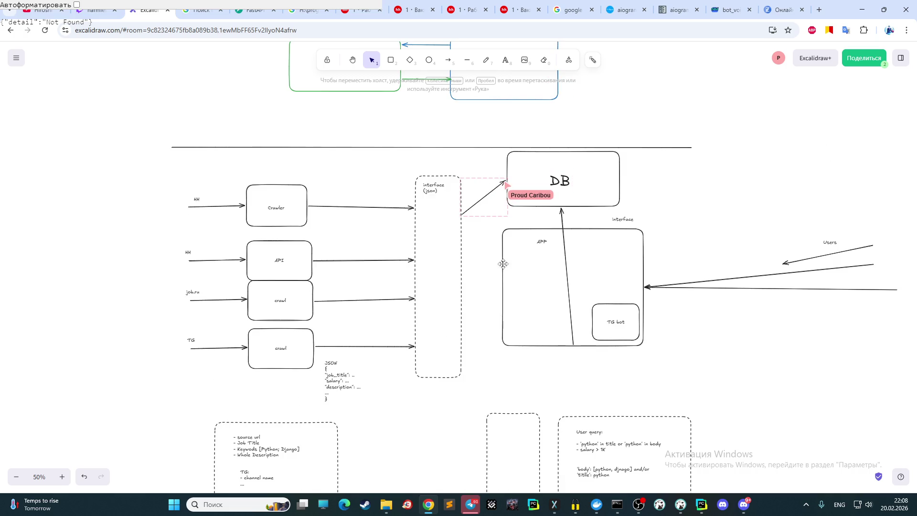